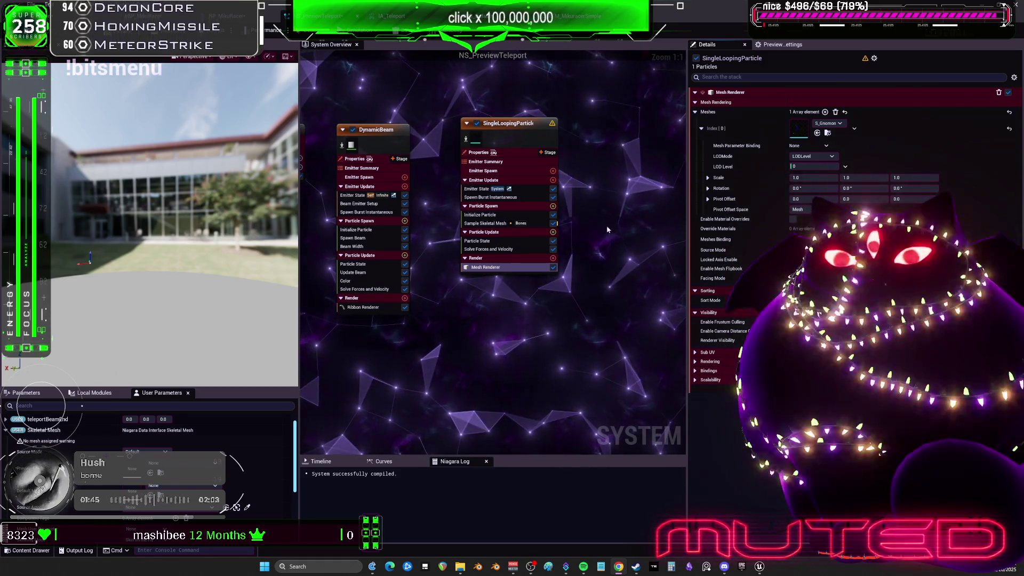
Browse the S_Gnomon mesh asset options on the SingleLoopingParticle emitter.
{"action": "left_click", "coordinate": [829, 123]}
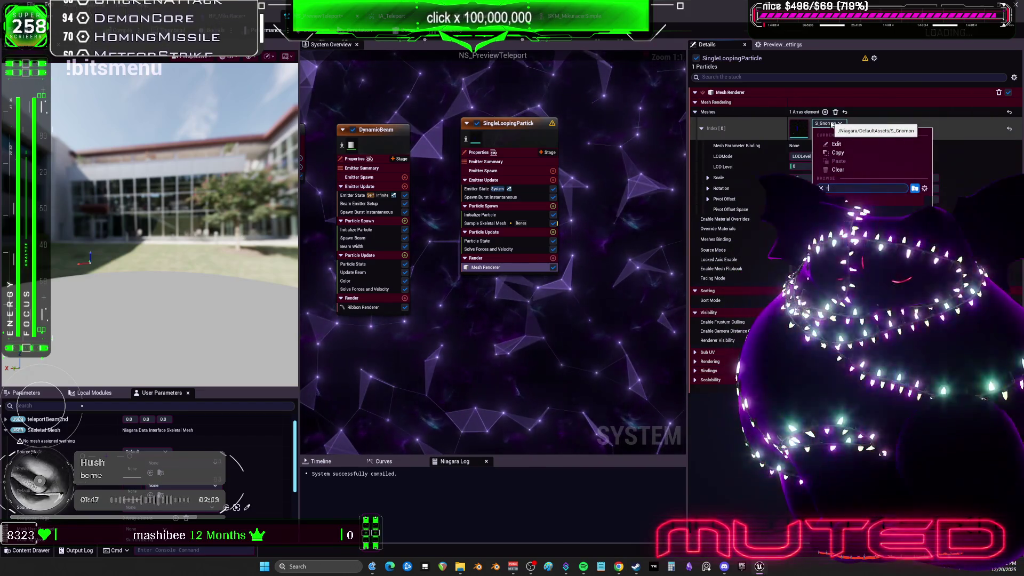
{"action": "type", "text": "ace"}
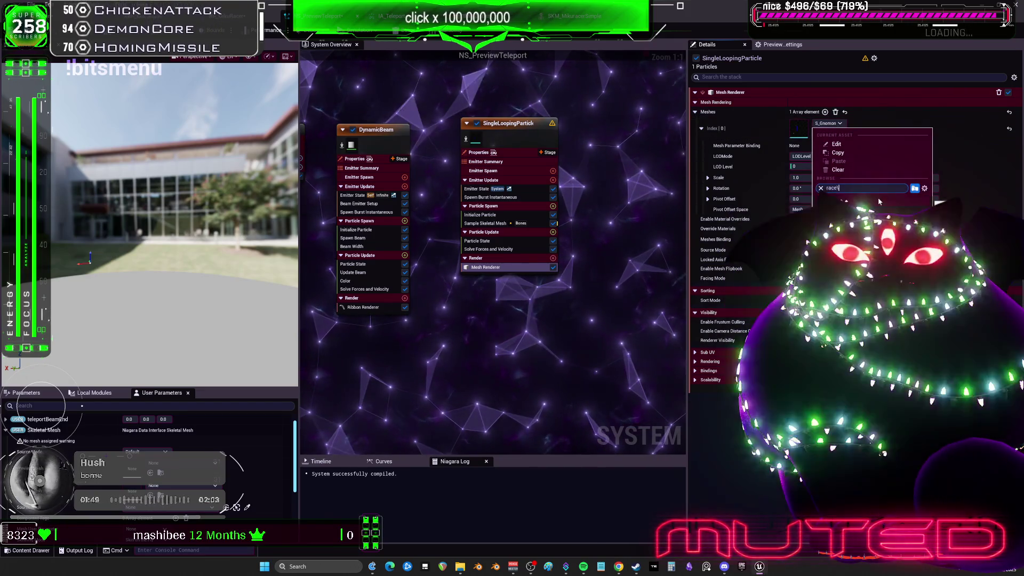
{"action": "left_click", "coordinate": [696, 268]}
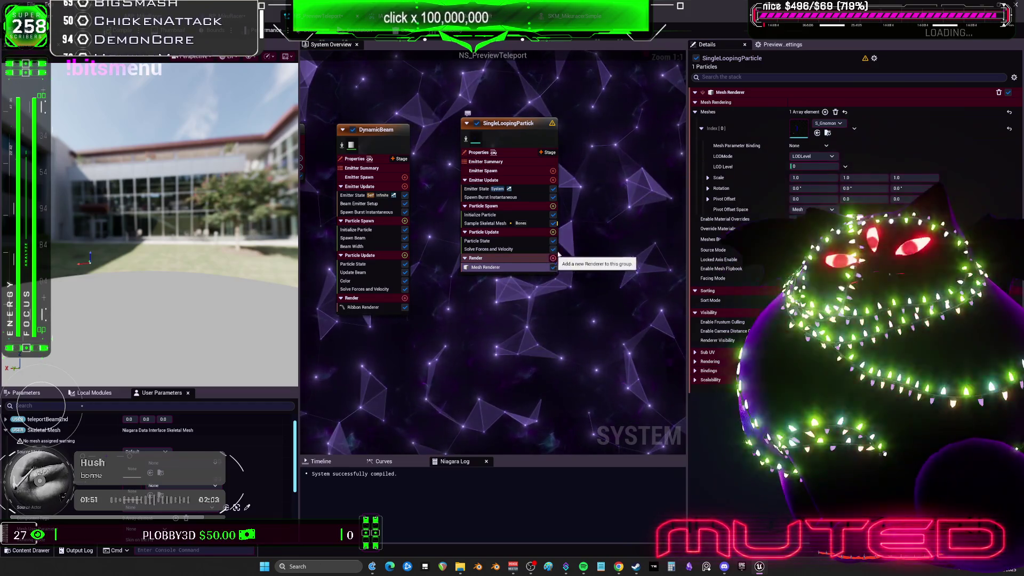
{"action": "left_click", "coordinate": [830, 123]}
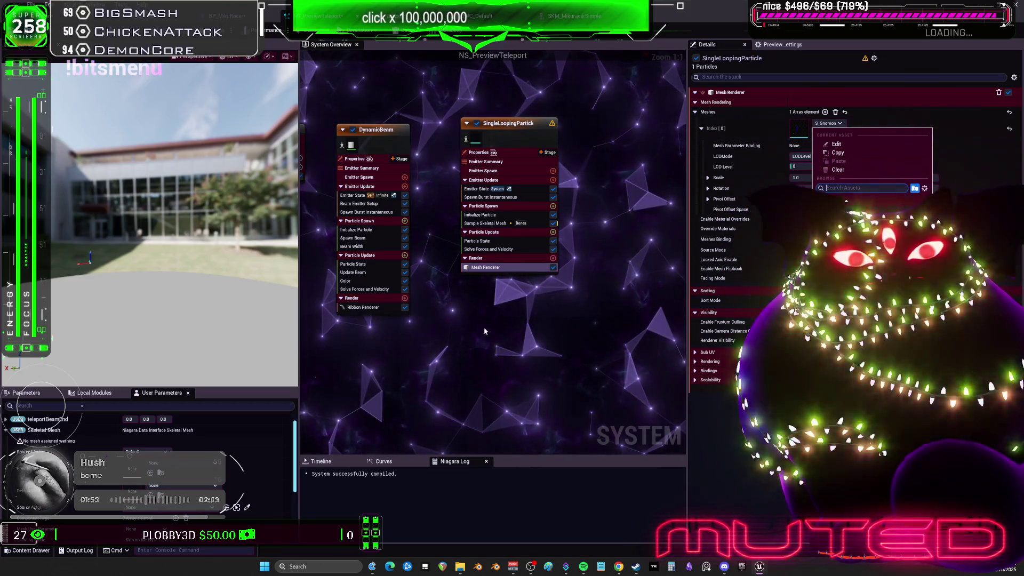
Add a Mesh Renderer, review its mesh options, then delete it so Render is empty.
{"action": "left_click", "coordinate": [482, 258]}
{"action": "left_click", "coordinate": [553, 258]}
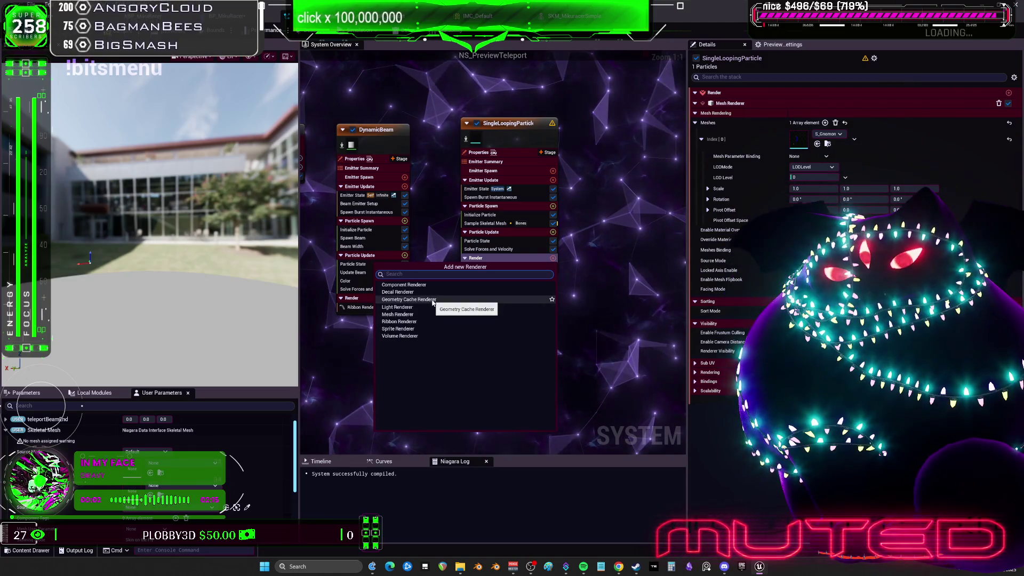
{"action": "left_click", "coordinate": [426, 314]}
{"action": "left_click", "coordinate": [530, 267]}
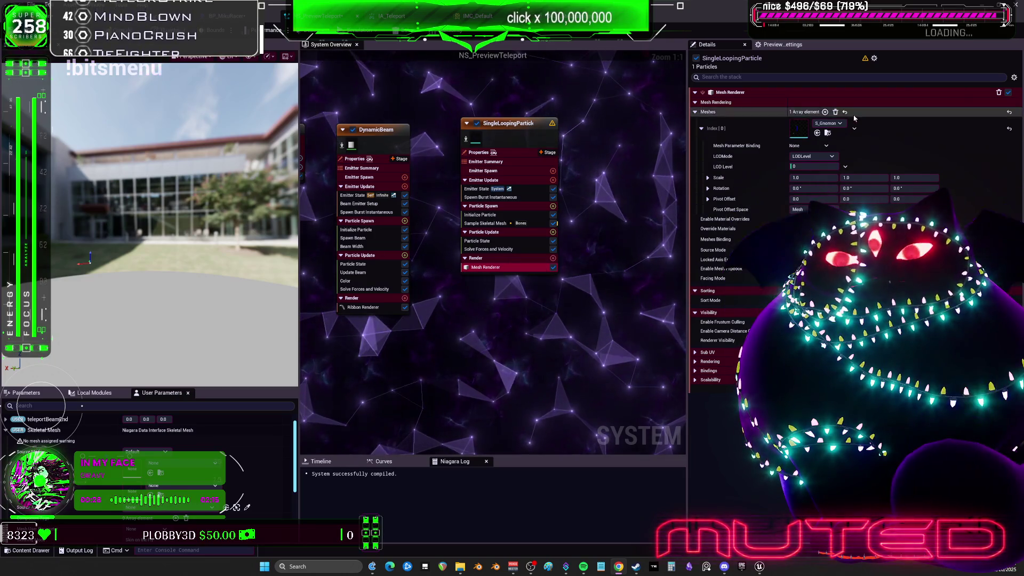
{"action": "left_click", "coordinate": [828, 123]}
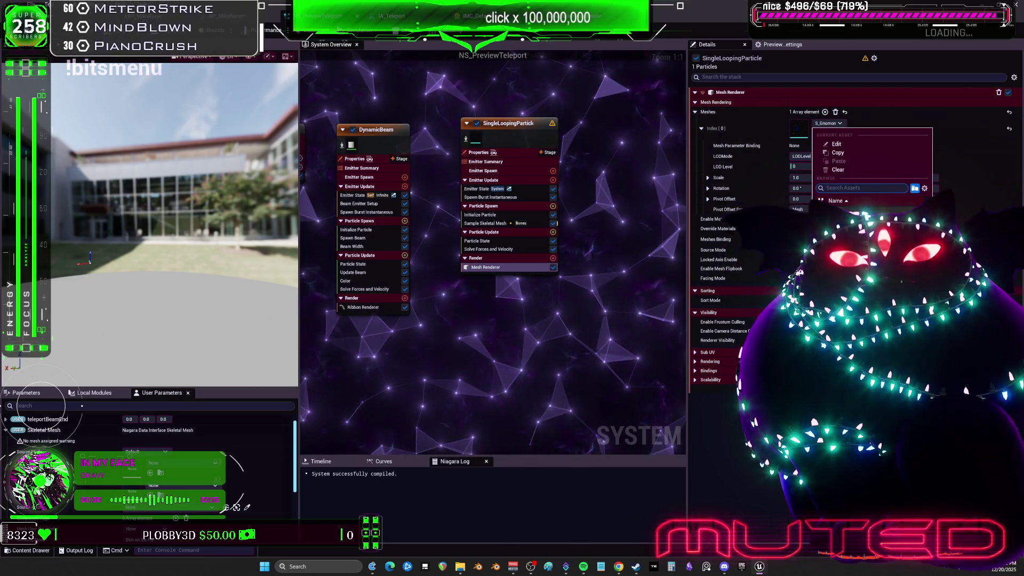
{"action": "left_click", "coordinate": [548, 331]}
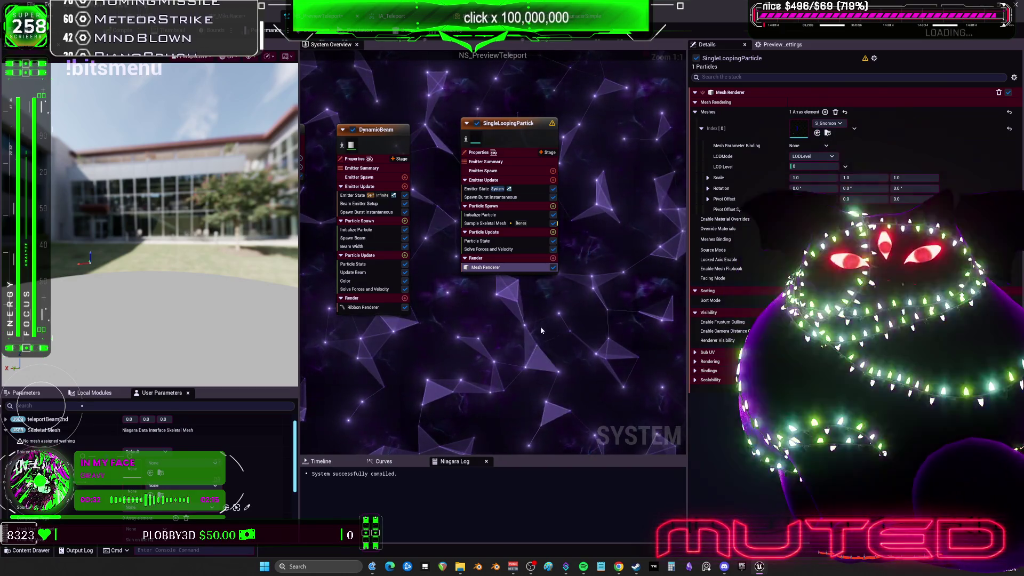
{"action": "key", "text": "Delete"}
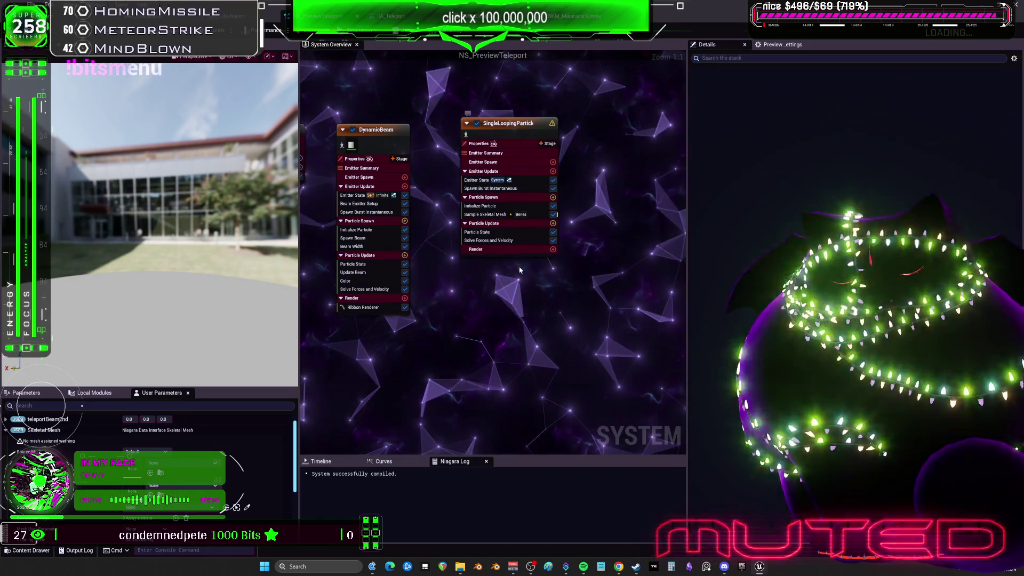
Add a Sprite Renderer with DefaultSpriteMaterial to SingleLoopingParticle's Render group.
{"action": "left_click", "coordinate": [553, 249]}
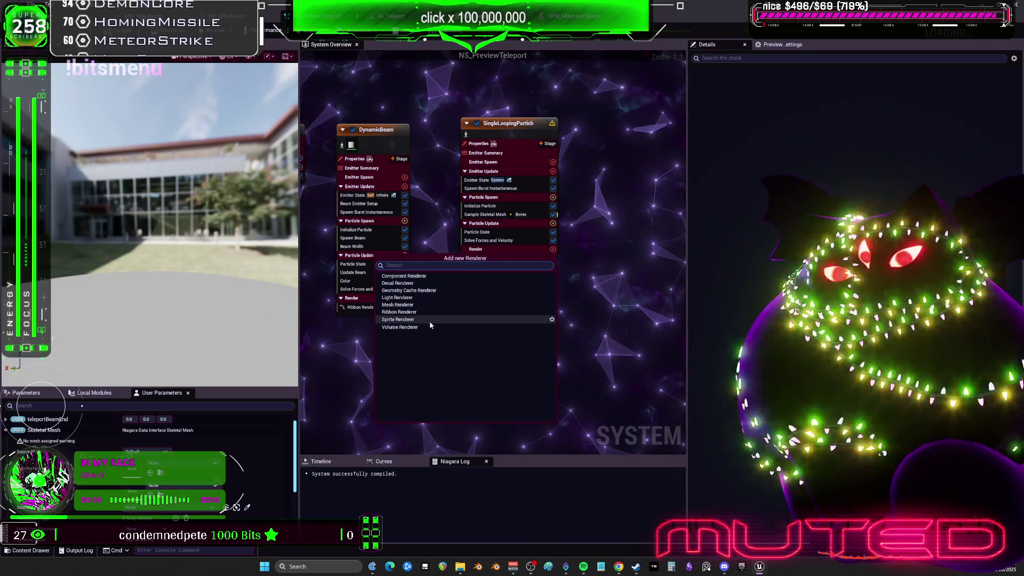
{"action": "left_click", "coordinate": [430, 321]}
{"action": "left_click", "coordinate": [848, 113]}
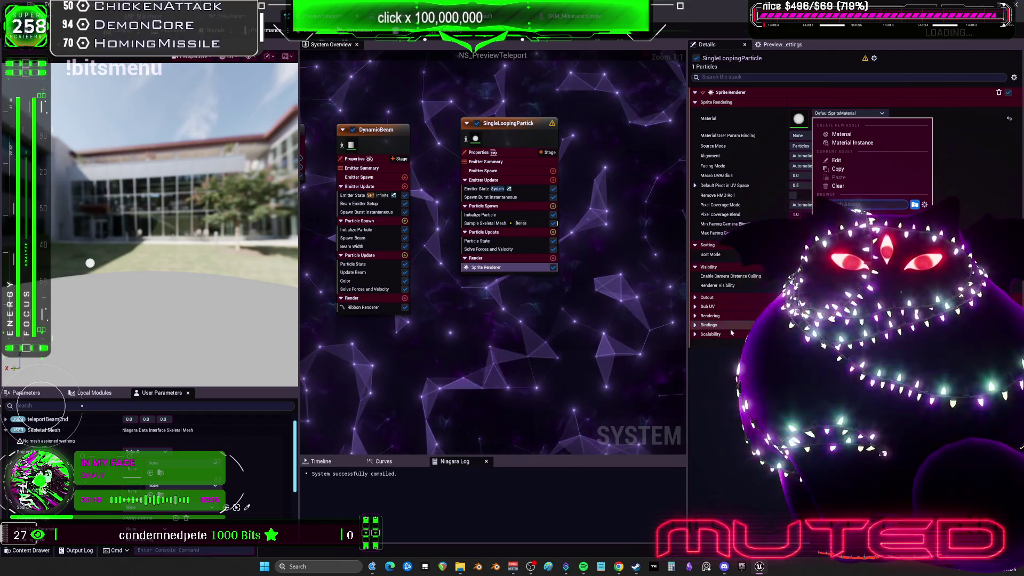
{"action": "key", "text": "Escape"}
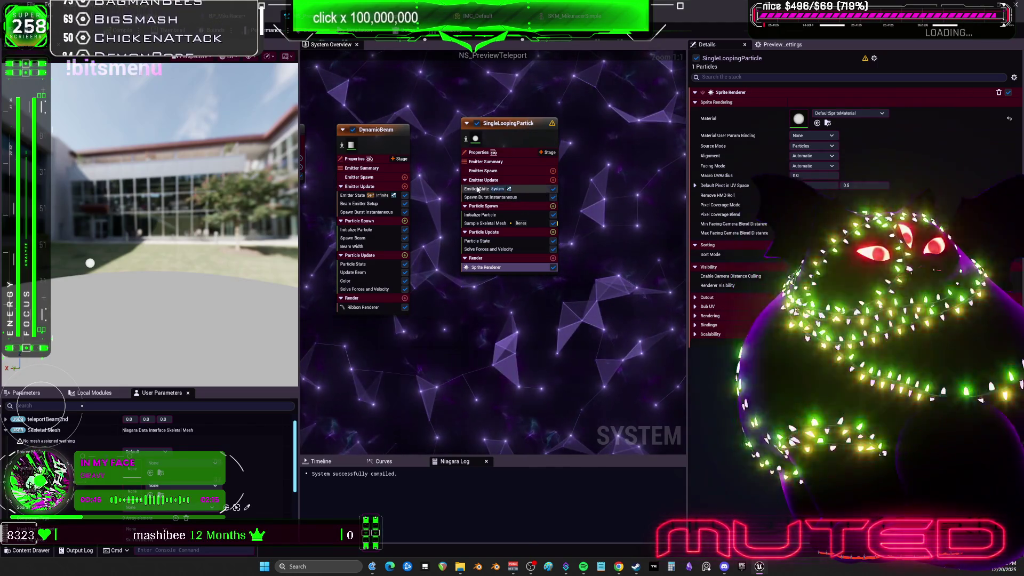
{"action": "left_click", "coordinate": [552, 171]}
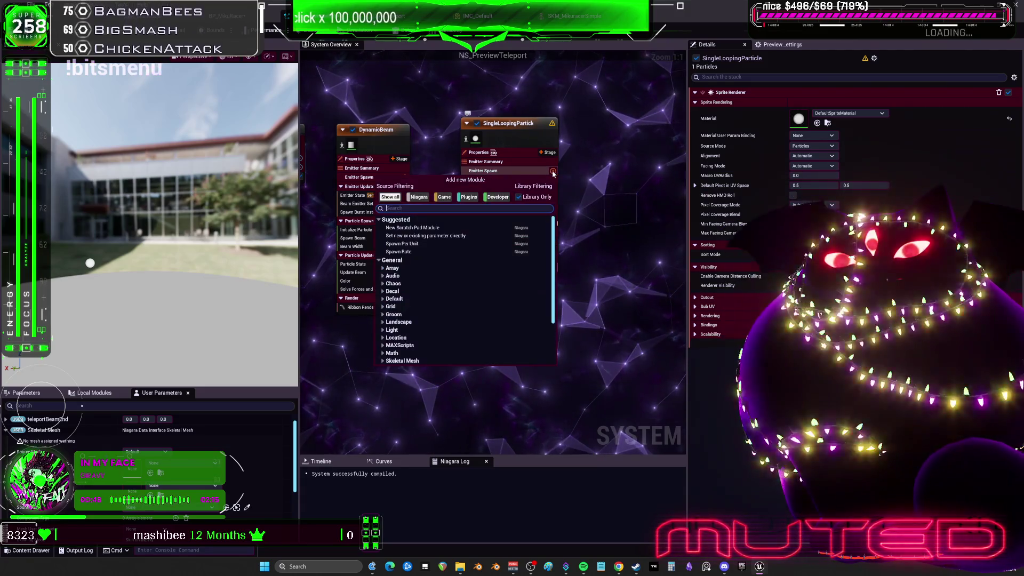
Search the module list for 'skele' and 'mesh re' to locate the mesh reproduction module.
{"action": "type", "text": "ub"}
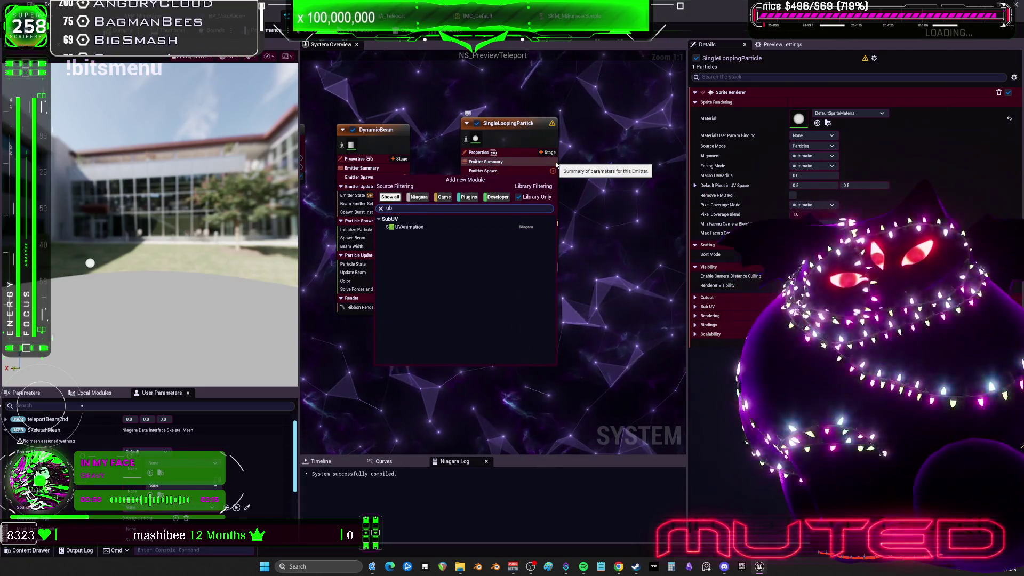
{"action": "key", "text": "BackSpace"}
{"action": "key", "text": "BackSpace"}
{"action": "type", "text": "skele"}
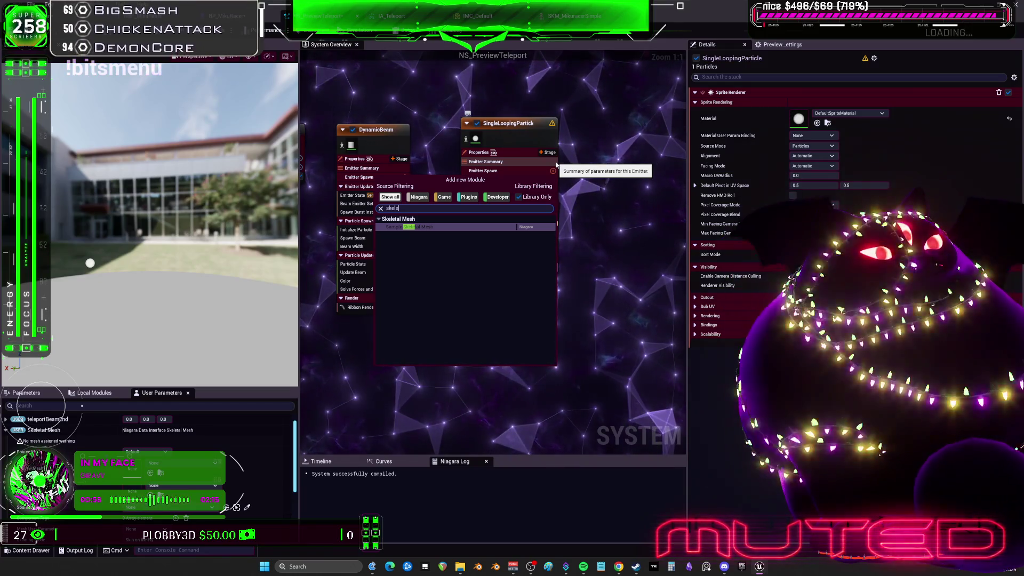
{"action": "type", "text": "mre"}
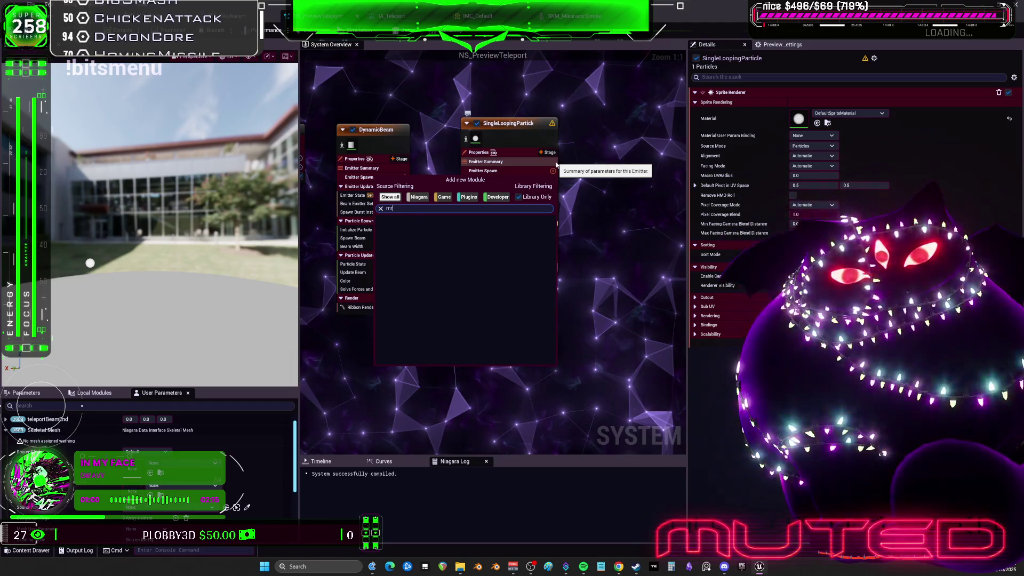
{"action": "key", "text": "BackSpace"}
{"action": "key", "text": "BackSpace"}
{"action": "type", "text": "mesh re"}
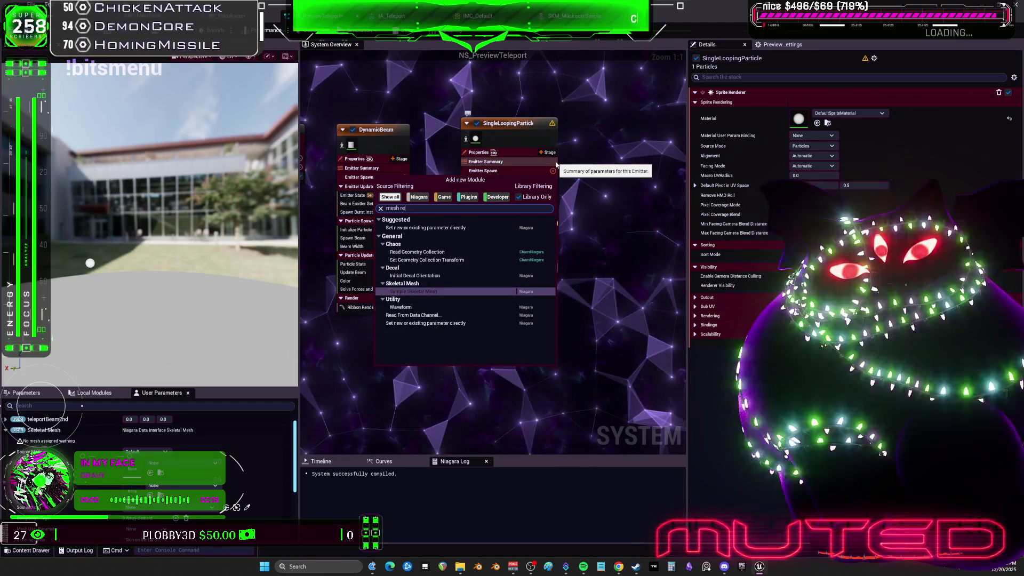
{"action": "key", "text": "ctrl+a"}
{"action": "key", "text": "BackSpace"}
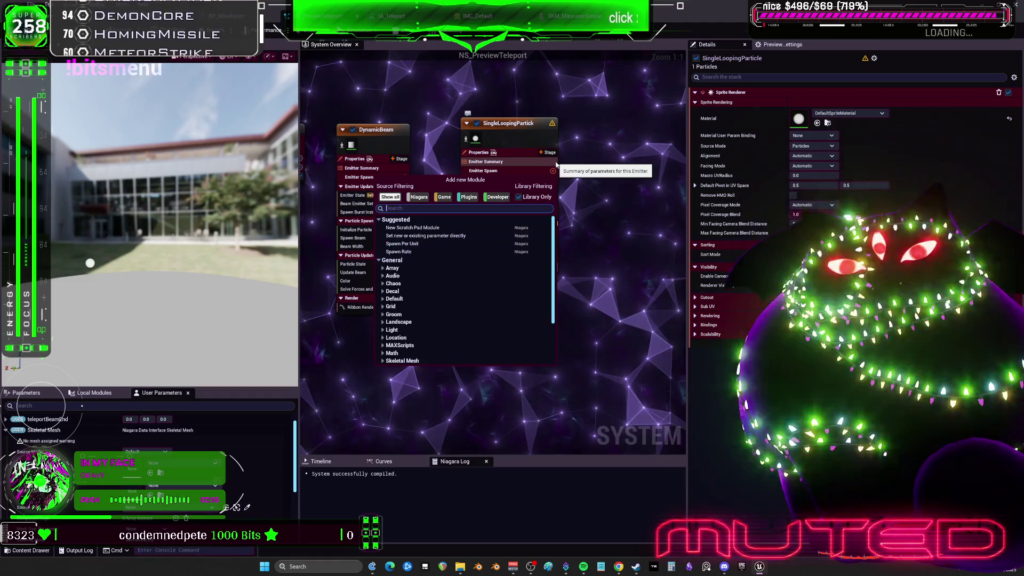
{"action": "key", "text": "Escape"}
Add Update Mesh Reproduction Sprite to Particle Spawn after searching 'mesh repro'.
{"action": "left_click", "coordinate": [553, 180]}
{"action": "type", "text": "mesh repro"}
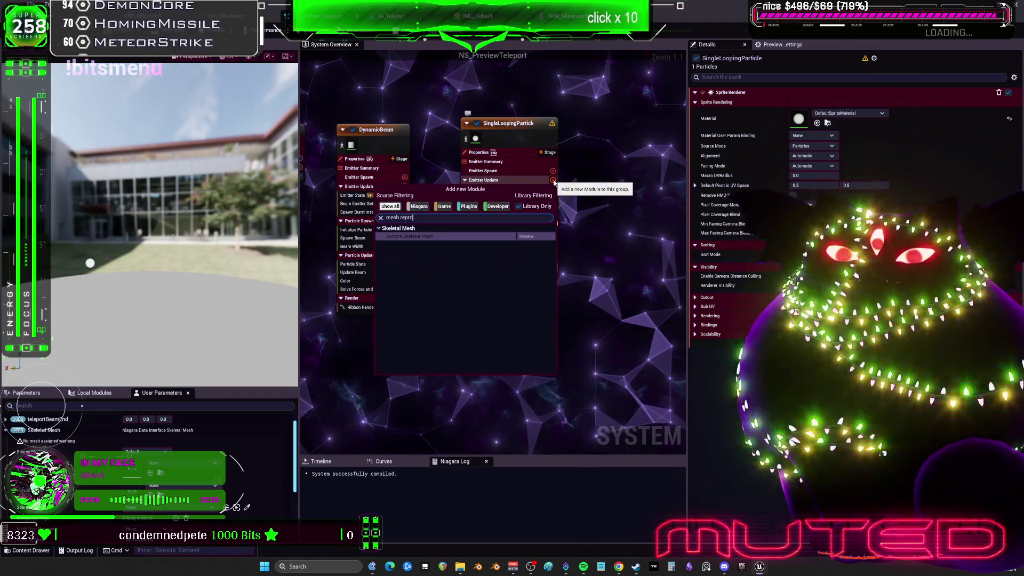
{"action": "key", "text": "Escape"}
{"action": "left_click", "coordinate": [553, 206]}
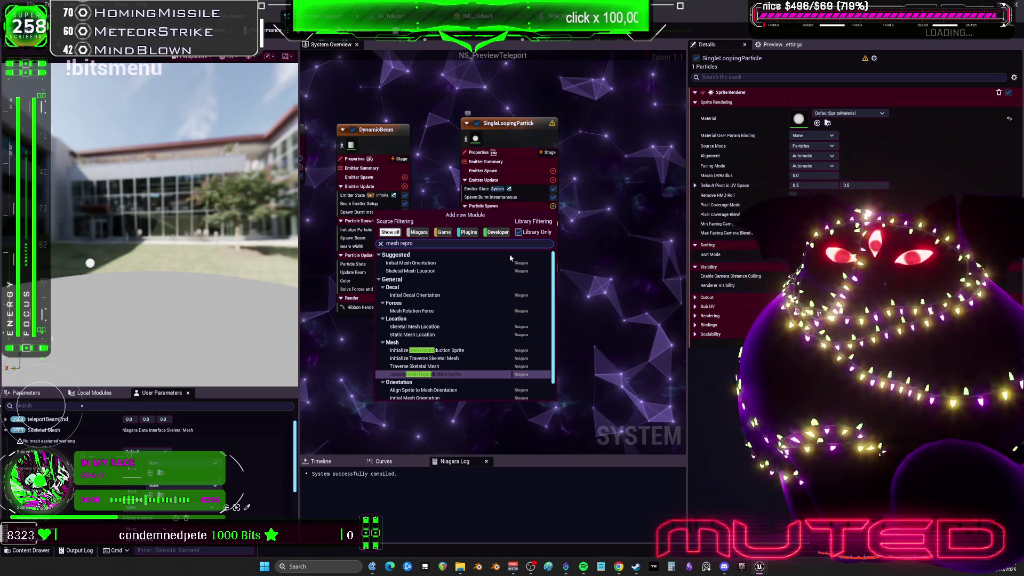
{"action": "left_click", "coordinate": [433, 374]}
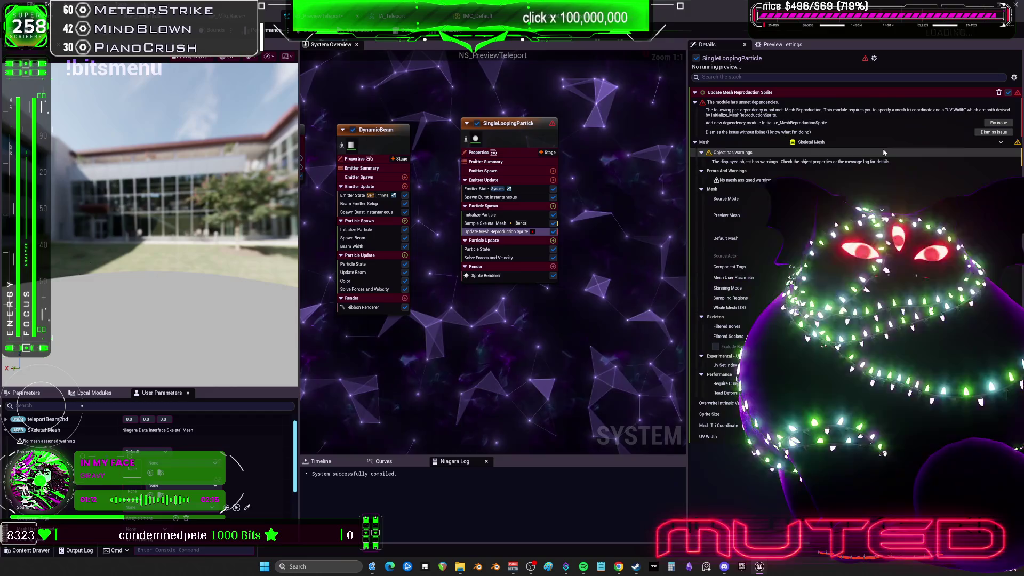
Add the missing Initialize Mesh Reproduction Sprite dependency via Fix issue.
{"action": "left_click", "coordinate": [997, 122]}
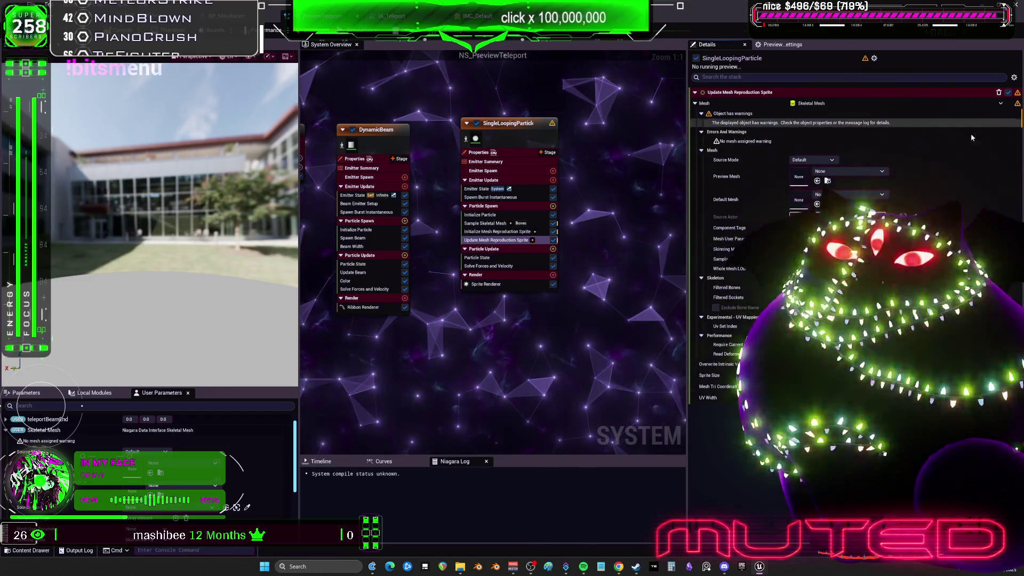
{"action": "left_click", "coordinate": [502, 233]}
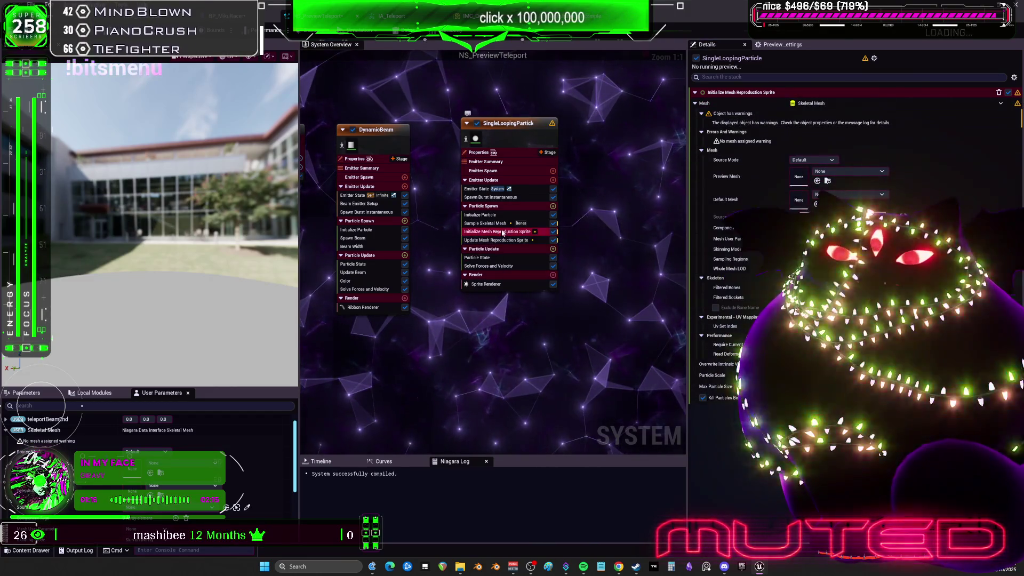
{"action": "left_click", "coordinate": [812, 160]}
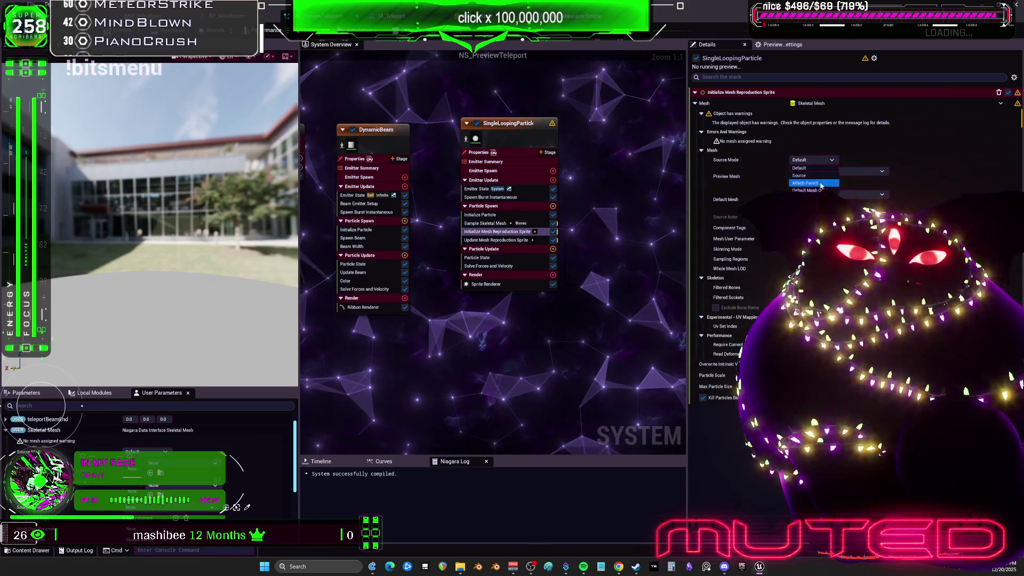
Set Update Mesh Reproduction Sprite's Source Mode to Attach Parent and review Sample Skeletal Mesh.
{"action": "left_click", "coordinate": [496, 240]}
{"action": "left_click", "coordinate": [812, 160]}
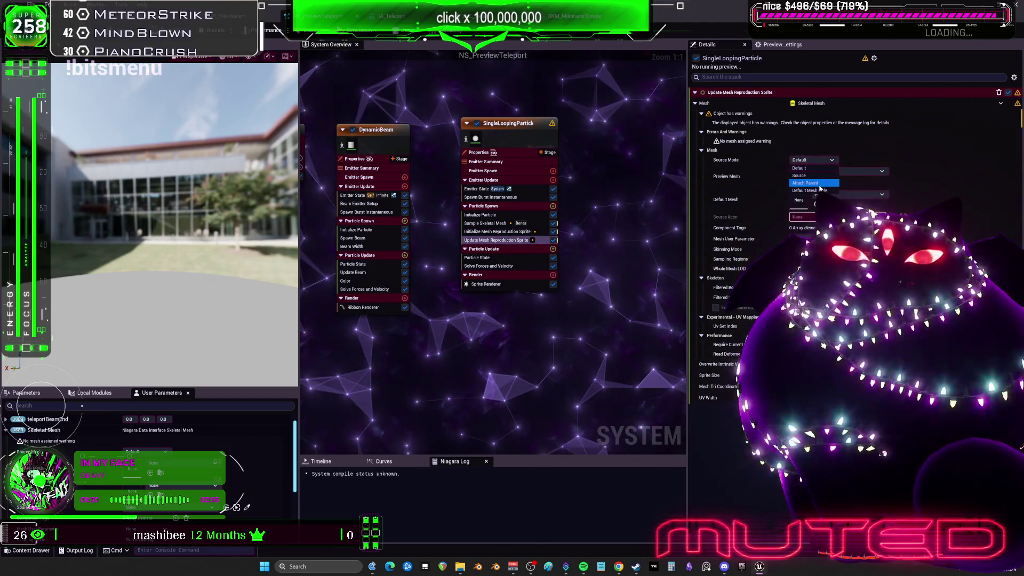
{"action": "left_click", "coordinate": [814, 183]}
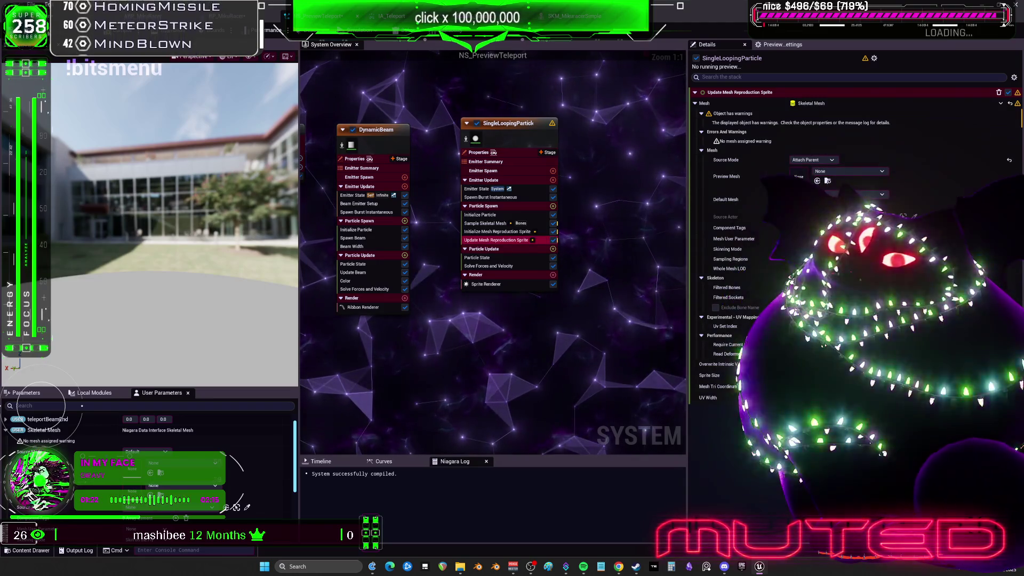
{"action": "left_click", "coordinate": [732, 126]}
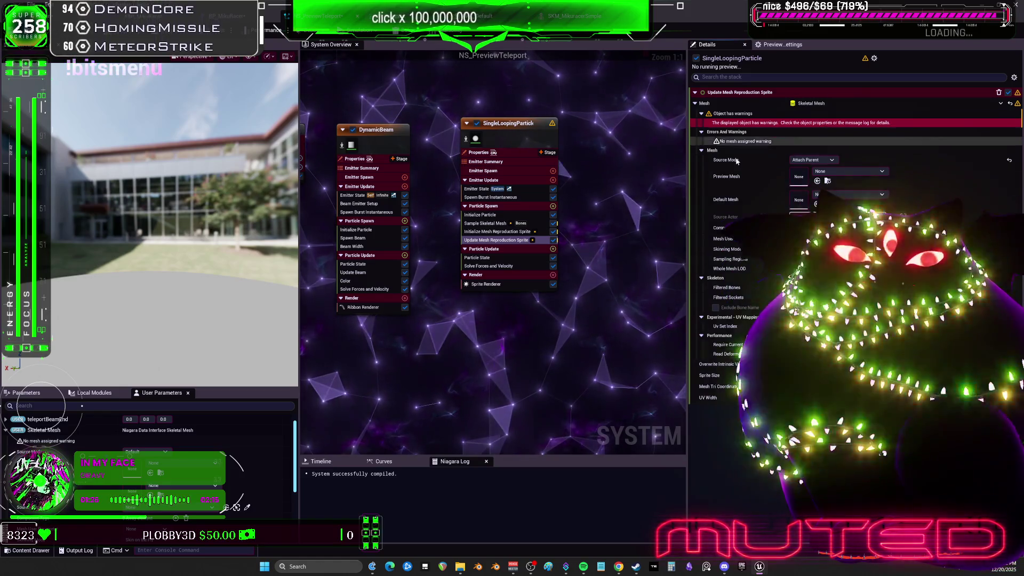
{"action": "left_click", "coordinate": [496, 222]}
{"action": "type", "text": "Mesh Sampling Type"}
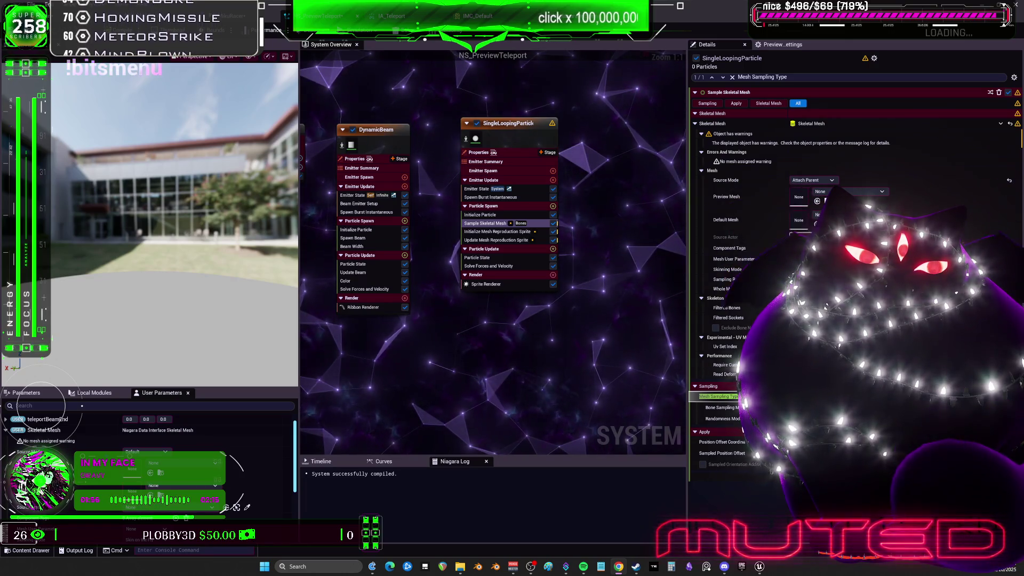
{"action": "left_click", "coordinate": [537, 189]}
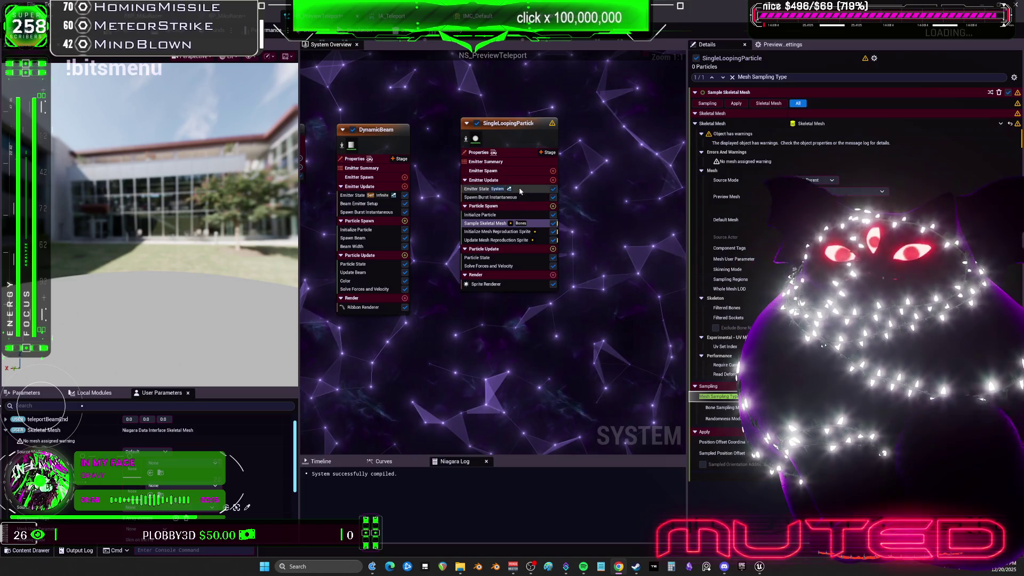
Review Spawn Burst Instantaneous, Sample Skeletal Mesh and the mesh reproduction modules' settings.
{"action": "left_click", "coordinate": [529, 197]}
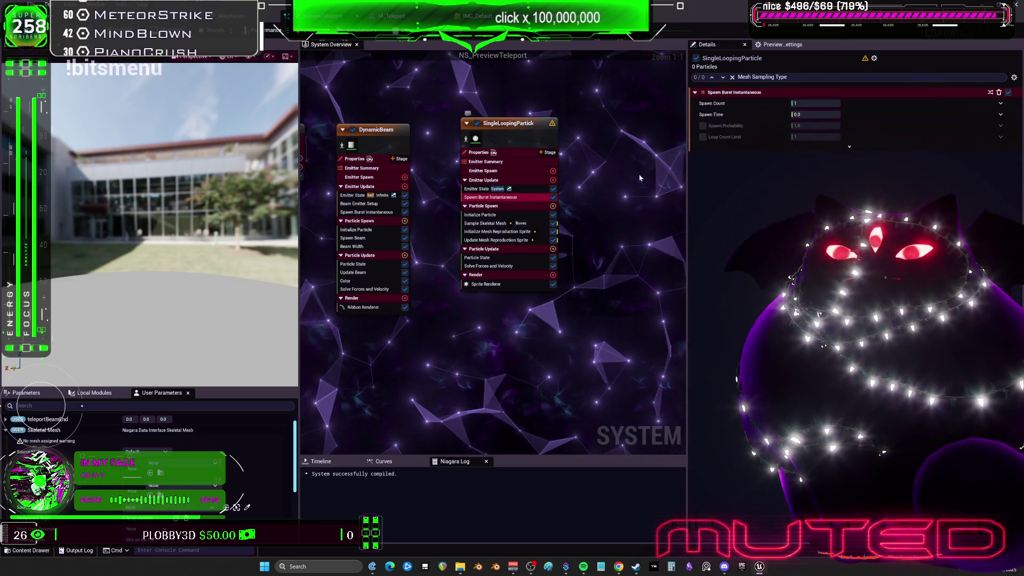
{"action": "left_click", "coordinate": [819, 104]}
{"action": "type", "text": "500"}
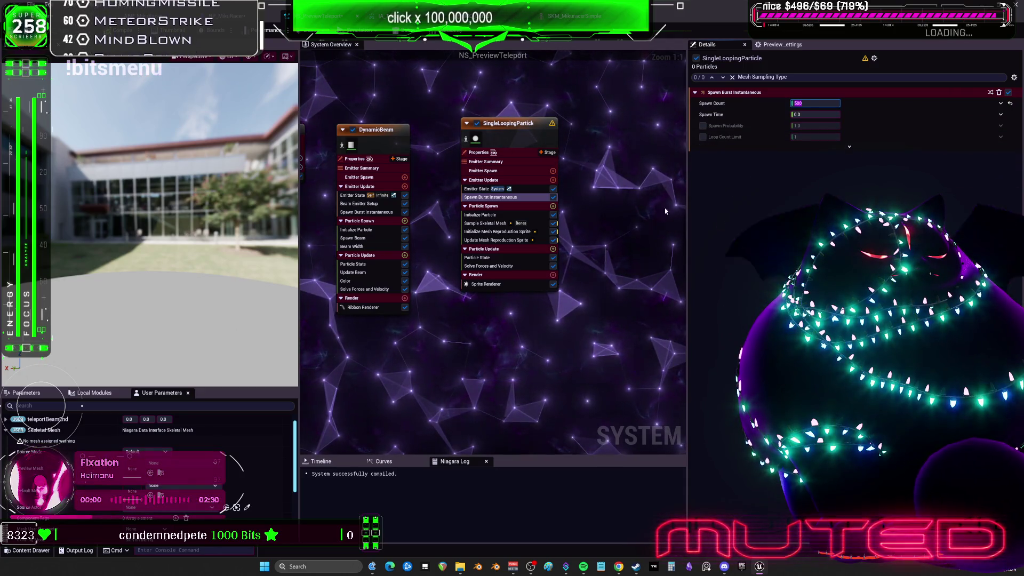
{"action": "left_click", "coordinate": [488, 224]}
{"action": "left_click", "coordinate": [493, 233]}
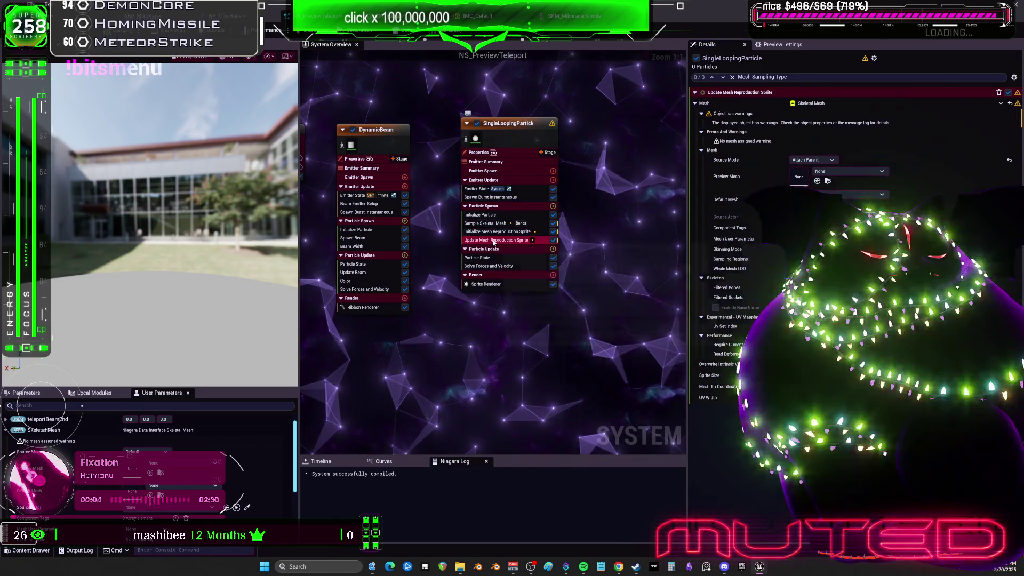
{"action": "left_click", "coordinate": [495, 240]}
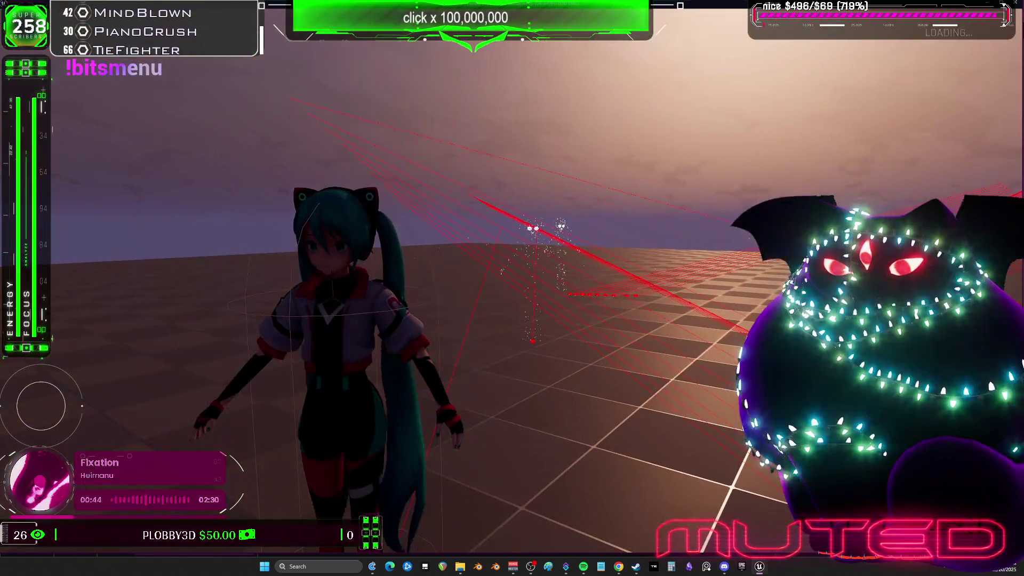
Exit play mode, open BP_MikuRacer's event graph, and return to NS_PreviewTeleport.
{"action": "key", "text": "Escape"}
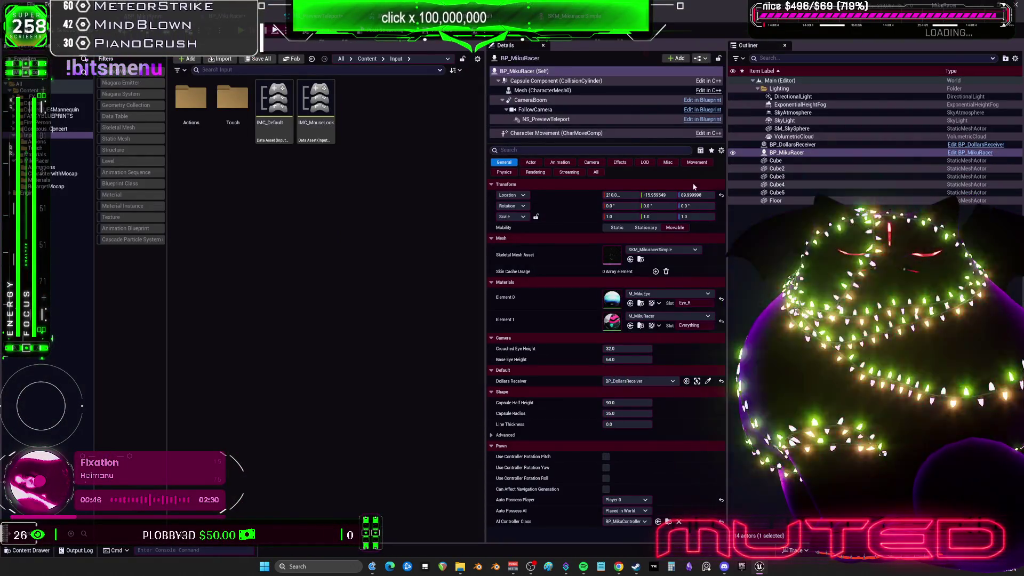
{"action": "left_click", "coordinate": [974, 153]}
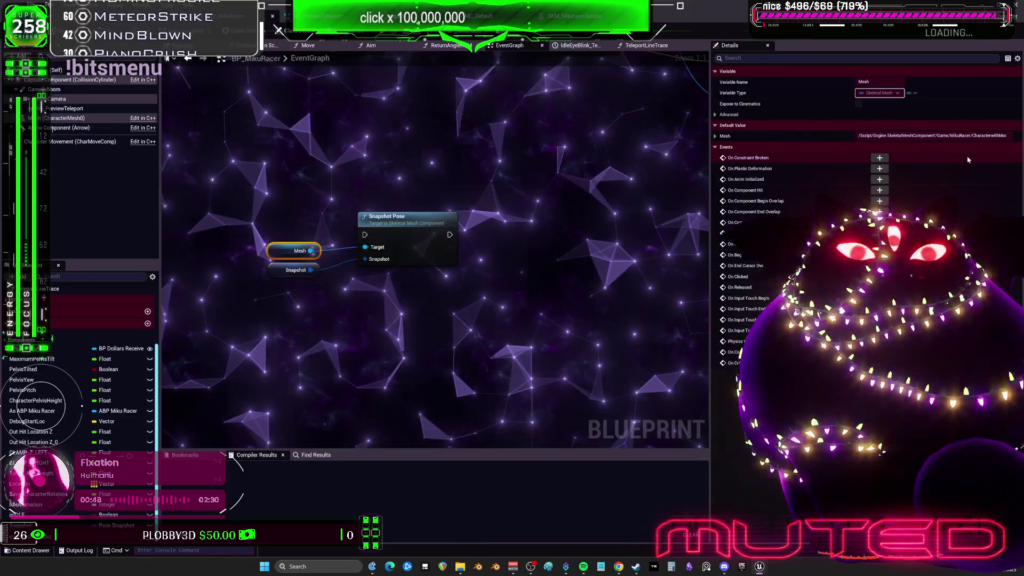
{"action": "left_click", "coordinate": [320, 16]}
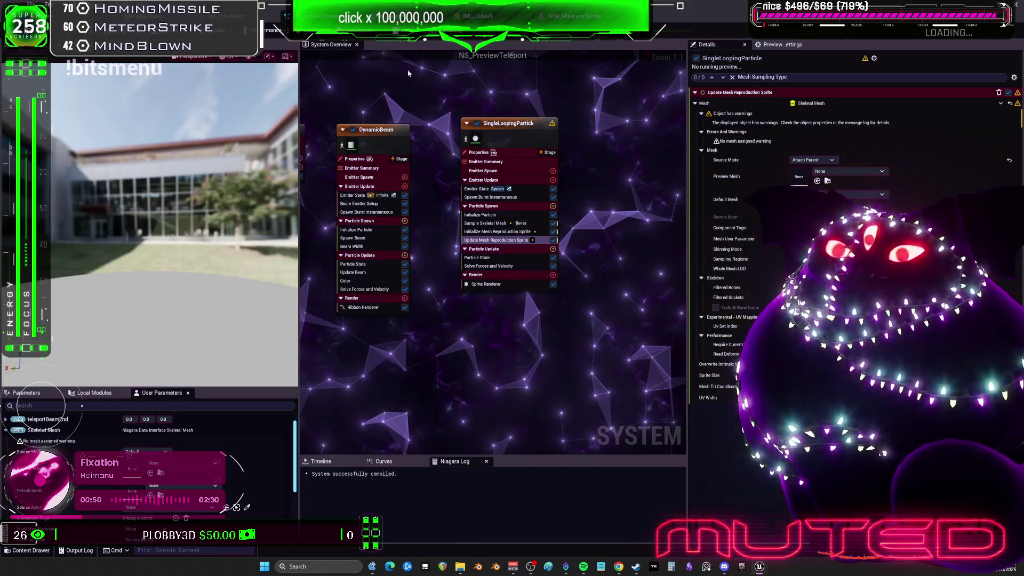
Select SingleLoopingParticle and inspect its Sample Skeletal Mesh and Particle State modules.
{"action": "left_click_drag", "start_coordinate": [520, 128], "coordinate": [520, 141]}
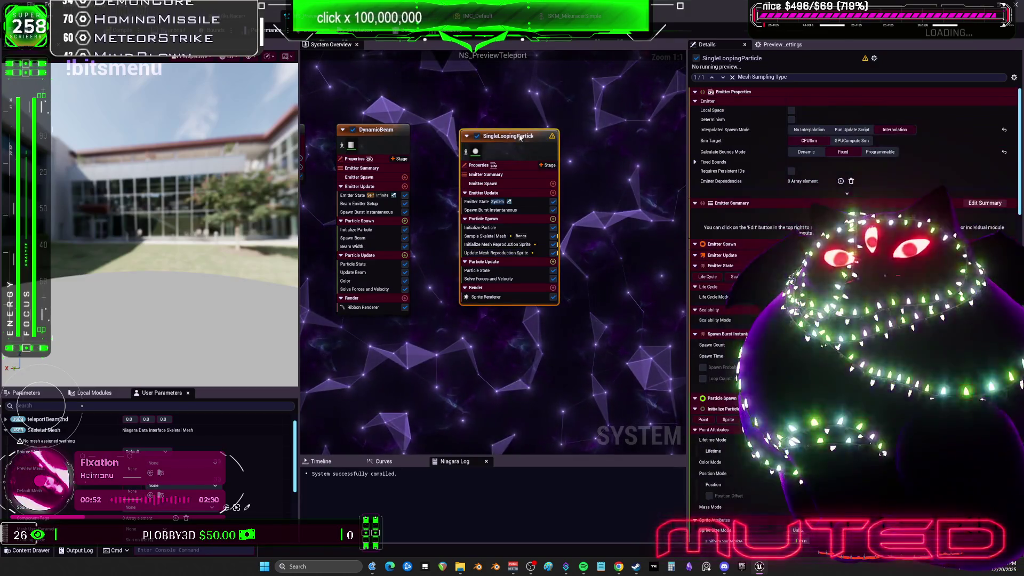
{"action": "left_click", "coordinate": [500, 235]}
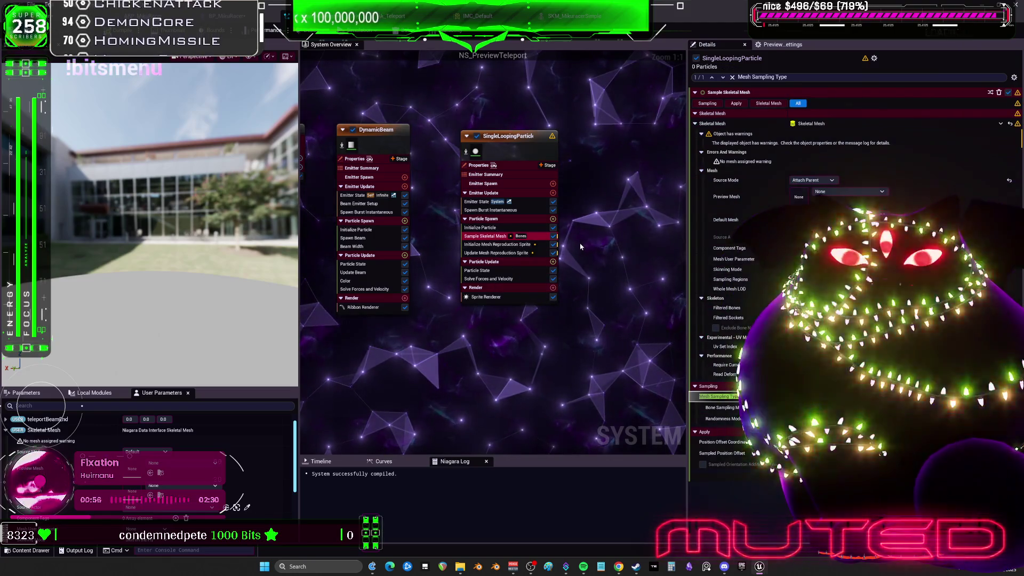
{"action": "left_click", "coordinate": [555, 268]}
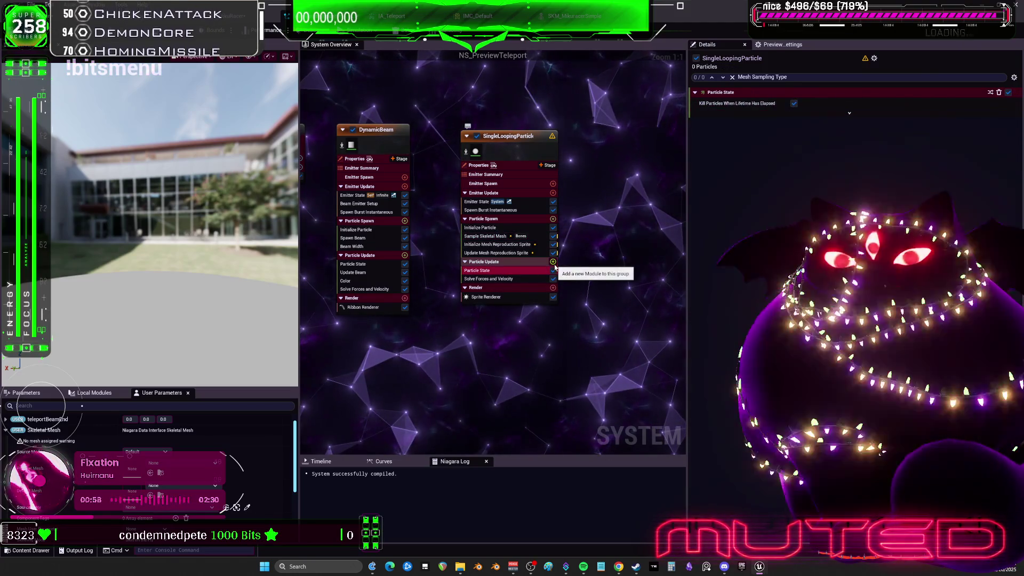
Add Skeletal Mesh Location from the Location category to Particle Update.
{"action": "left_click", "coordinate": [553, 262]}
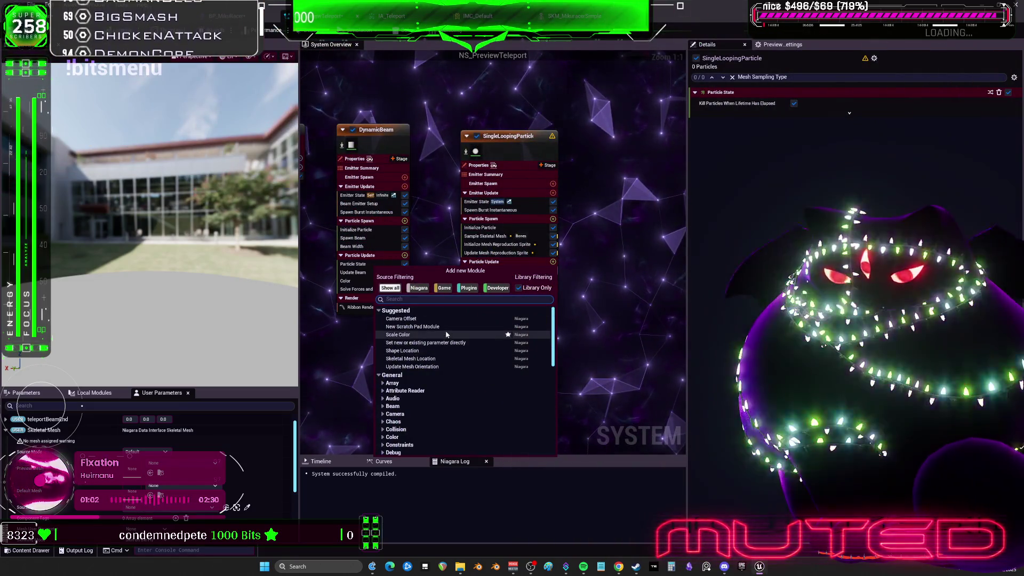
{"action": "scroll", "coordinate": [452, 400], "scroll_direction": "down", "scroll_amount": 5}
{"action": "scroll", "coordinate": [453, 399], "scroll_direction": "down", "scroll_amount": 3}
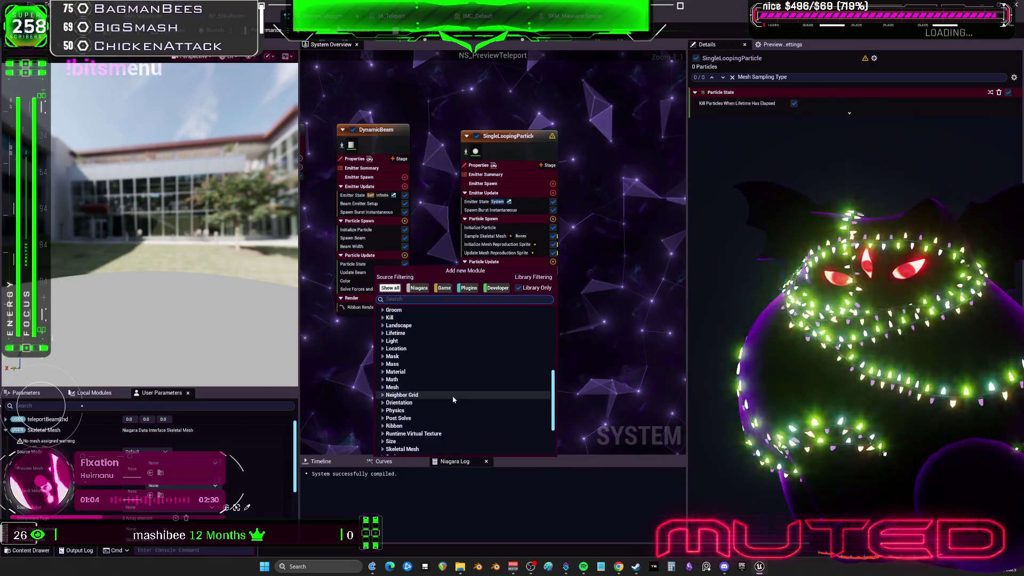
{"action": "left_click", "coordinate": [390, 403]}
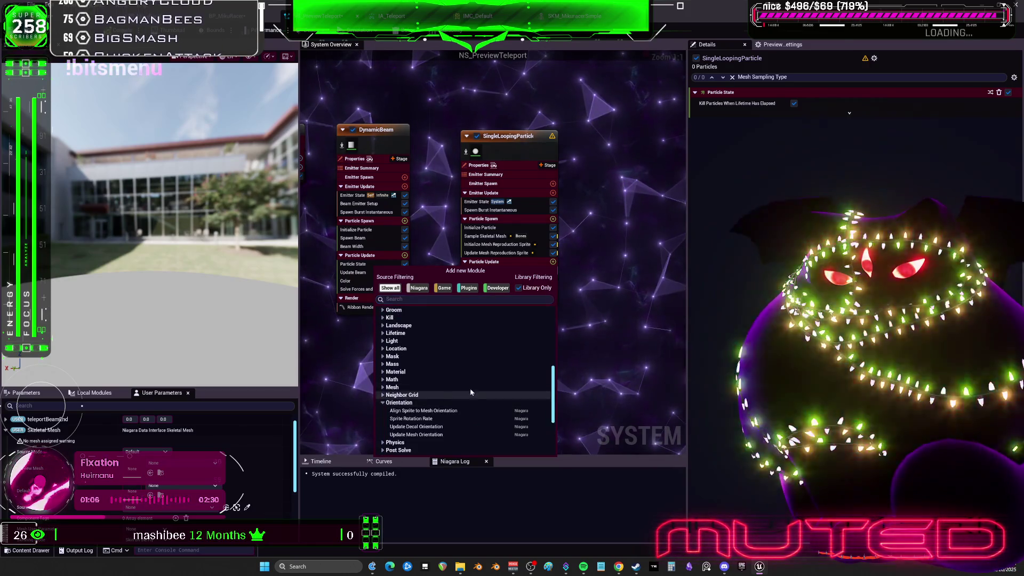
{"action": "scroll", "coordinate": [384, 389], "scroll_direction": "down", "scroll_amount": 4}
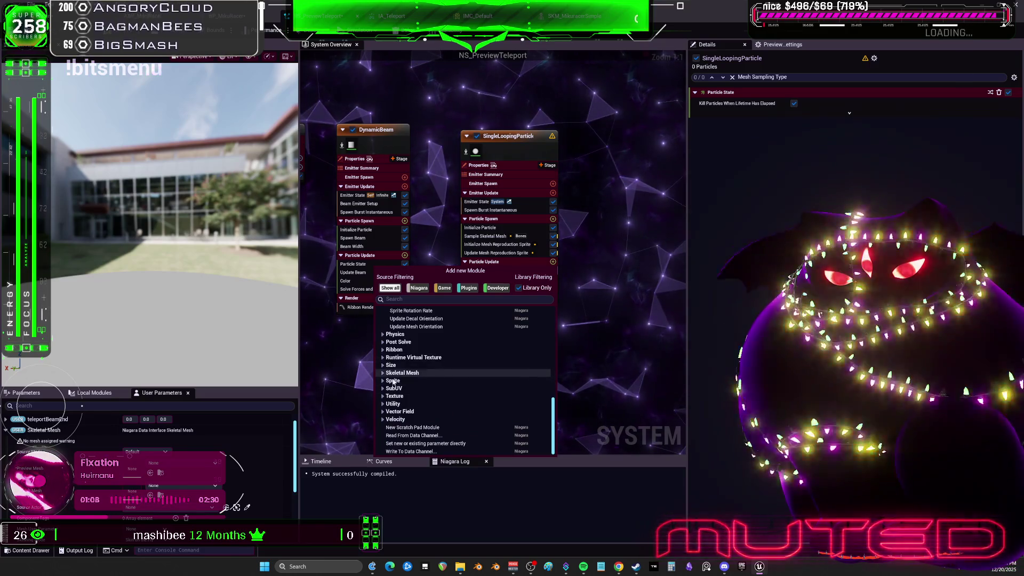
{"action": "left_click", "coordinate": [383, 419]}
{"action": "left_click", "coordinate": [383, 404]}
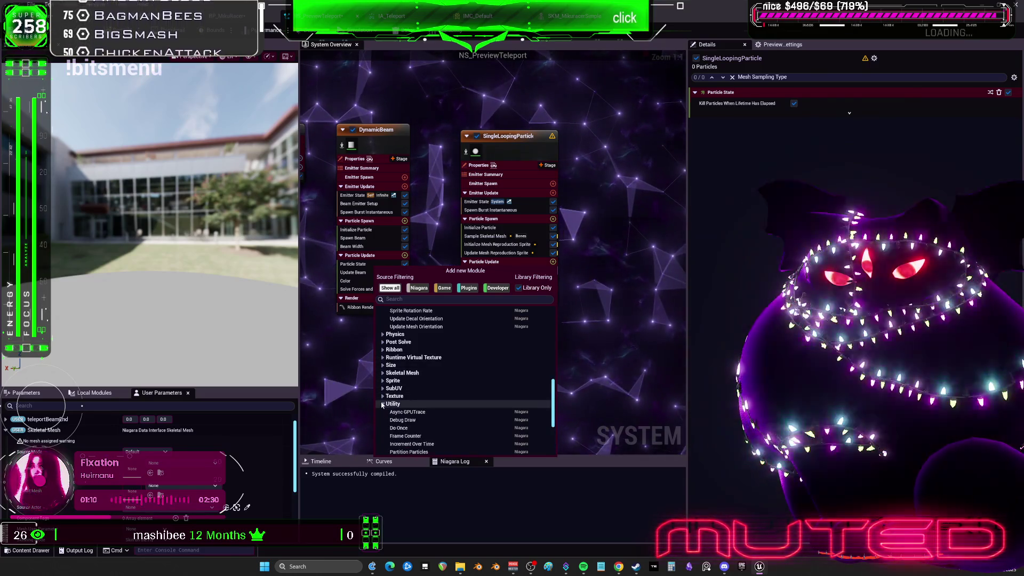
{"action": "left_click", "coordinate": [383, 396]}
{"action": "left_click", "coordinate": [383, 389]}
{"action": "left_click", "coordinate": [383, 381]}
{"action": "left_click", "coordinate": [383, 372]}
{"action": "left_click", "coordinate": [382, 365]}
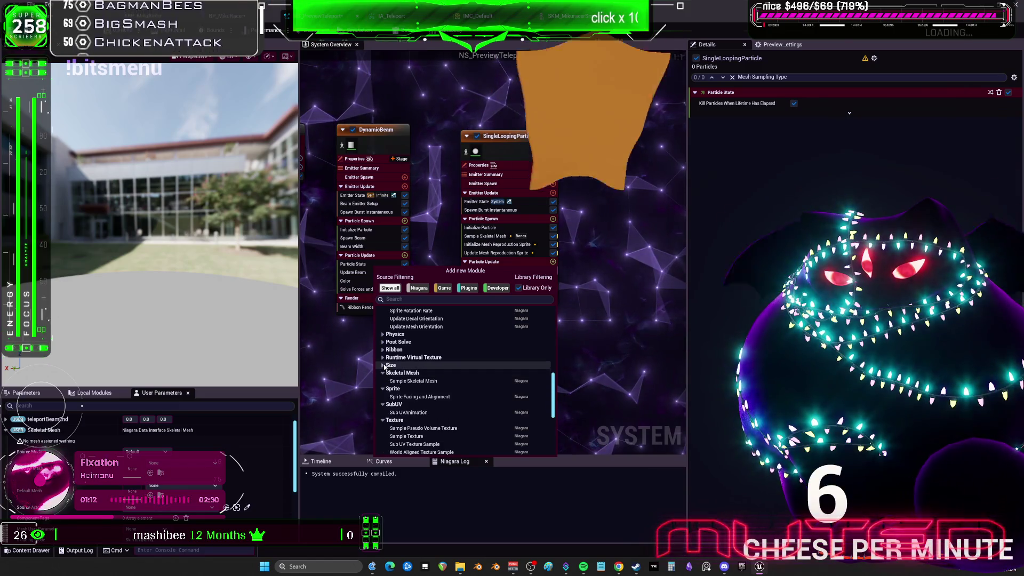
{"action": "left_click", "coordinate": [383, 357]}
{"action": "left_click", "coordinate": [382, 349]}
{"action": "left_click", "coordinate": [382, 342]}
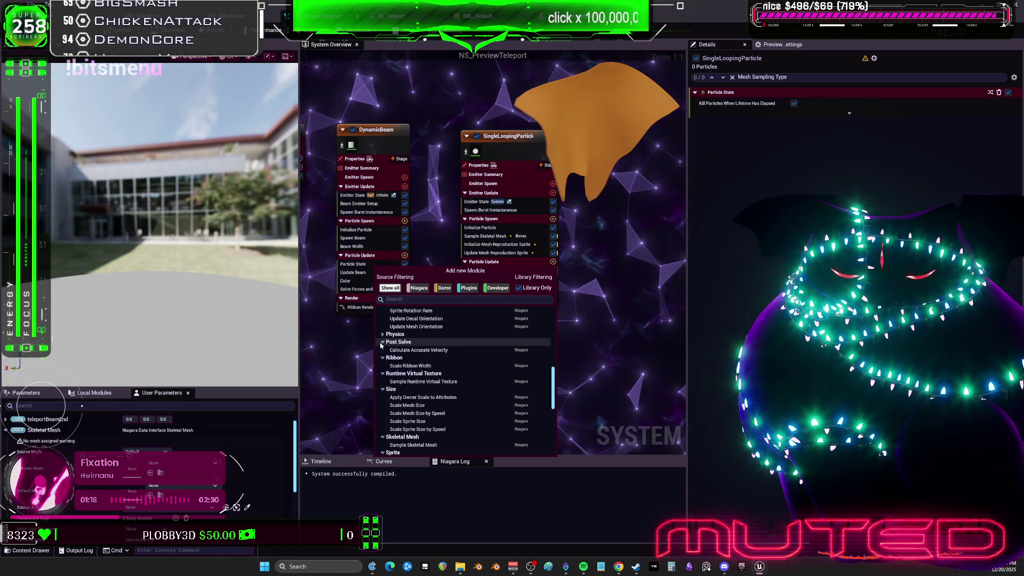
{"action": "scroll", "coordinate": [405, 345], "scroll_direction": "up", "scroll_amount": 3}
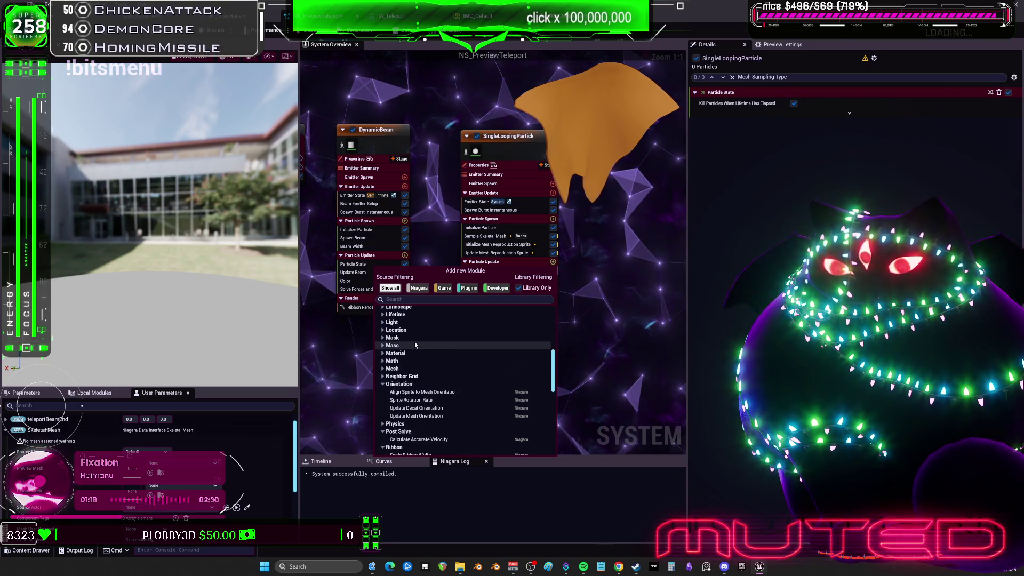
{"action": "left_click", "coordinate": [400, 329]}
{"action": "scroll", "coordinate": [425, 383], "scroll_direction": "up", "scroll_amount": 1}
{"action": "scroll", "coordinate": [425, 383], "scroll_direction": "down", "scroll_amount": 1}
{"action": "left_click", "coordinate": [438, 395]}
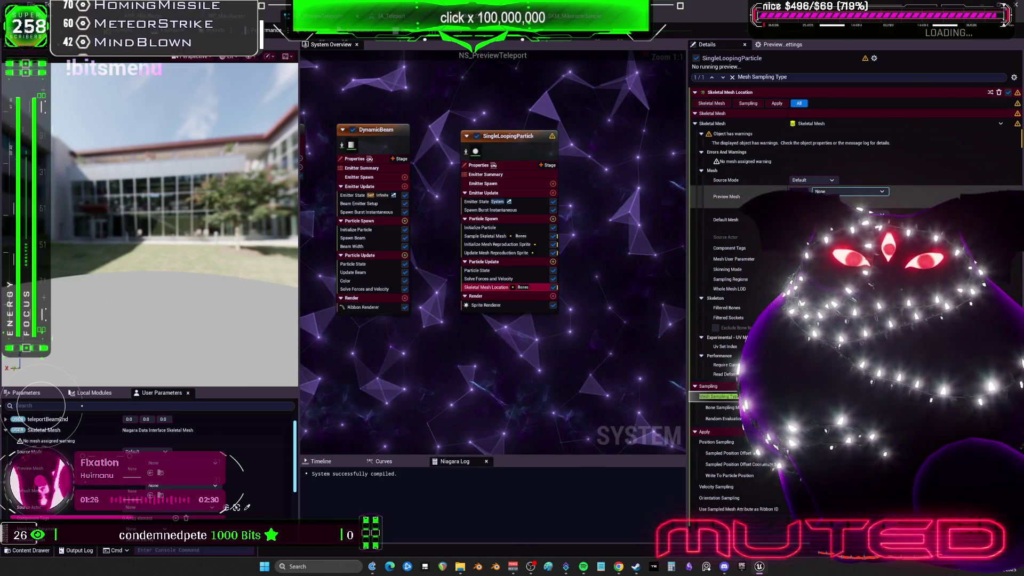
Move Skeletal Mesh Location up into Particle Spawn and check its settings.
{"action": "left_click_drag", "start_coordinate": [487, 290], "coordinate": [497, 262]}
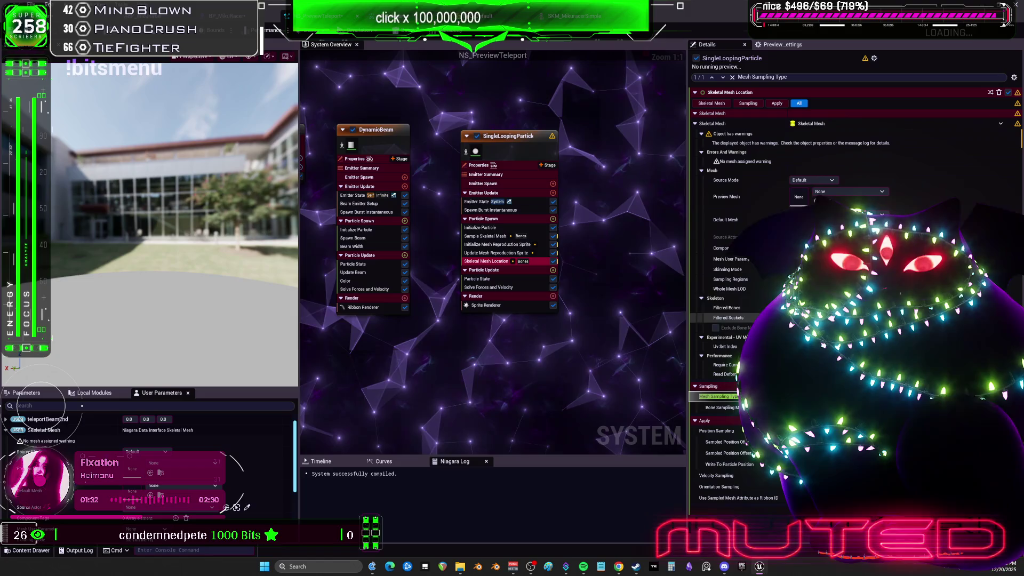
{"action": "left_click", "coordinate": [490, 252]}
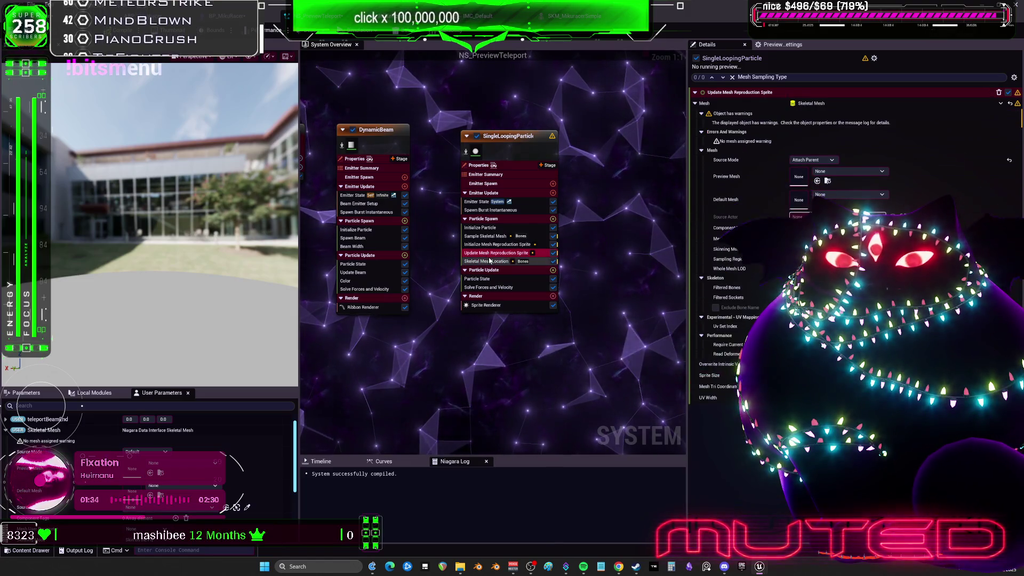
{"action": "left_click", "coordinate": [490, 261]}
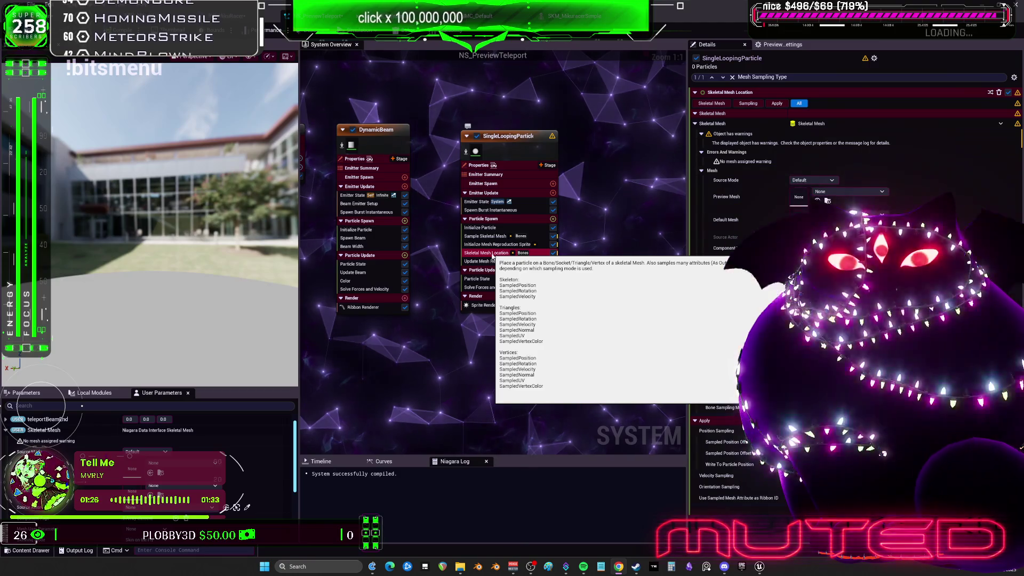
Delete the Skeletal Mesh Location module from SingleLoopingParticle's Particle Spawn group.
{"action": "key", "text": "Delete"}
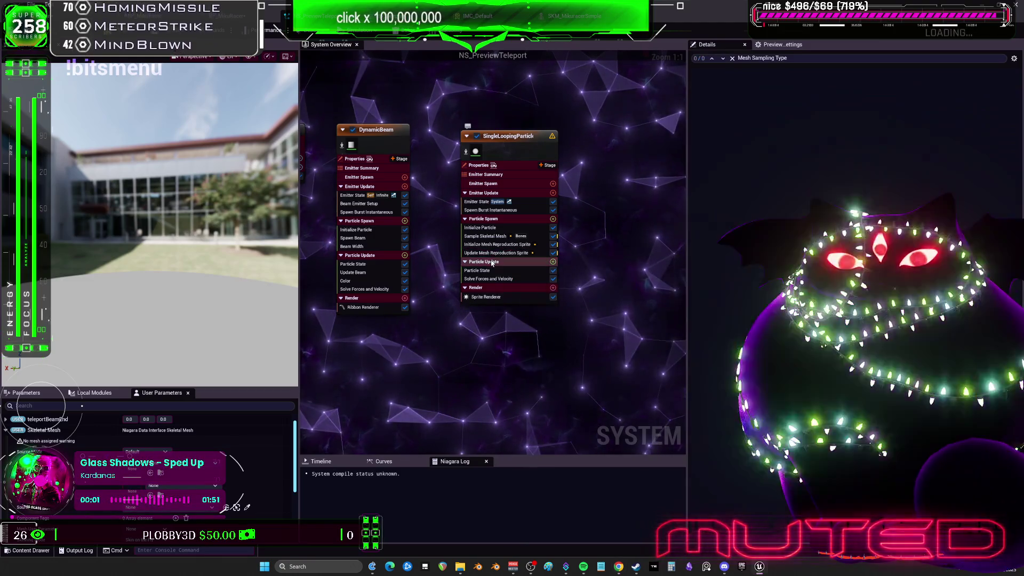
{"action": "left_click", "coordinate": [492, 262]}
{"action": "left_click", "coordinate": [553, 262]}
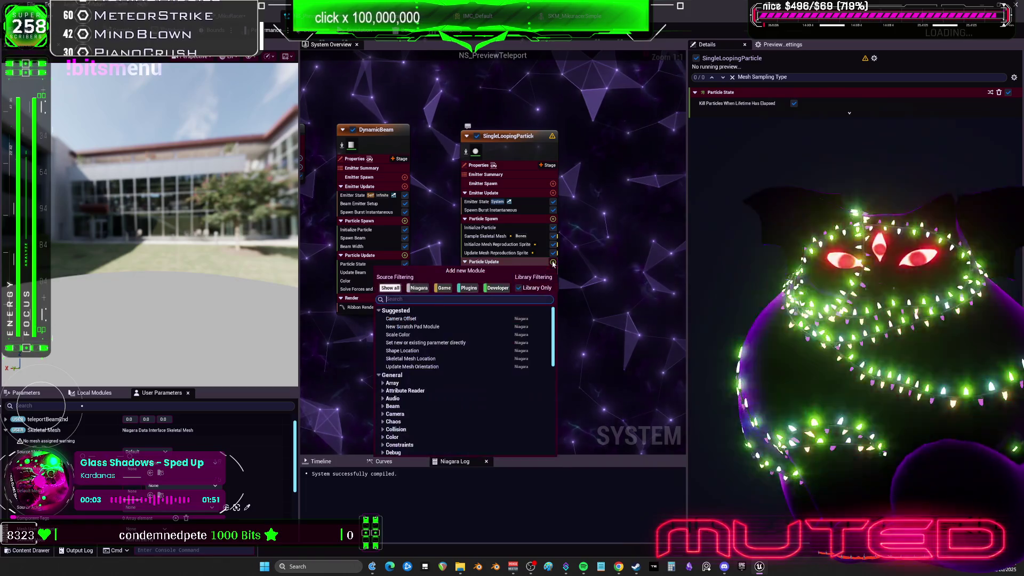
{"action": "type", "text": "locaiton"}
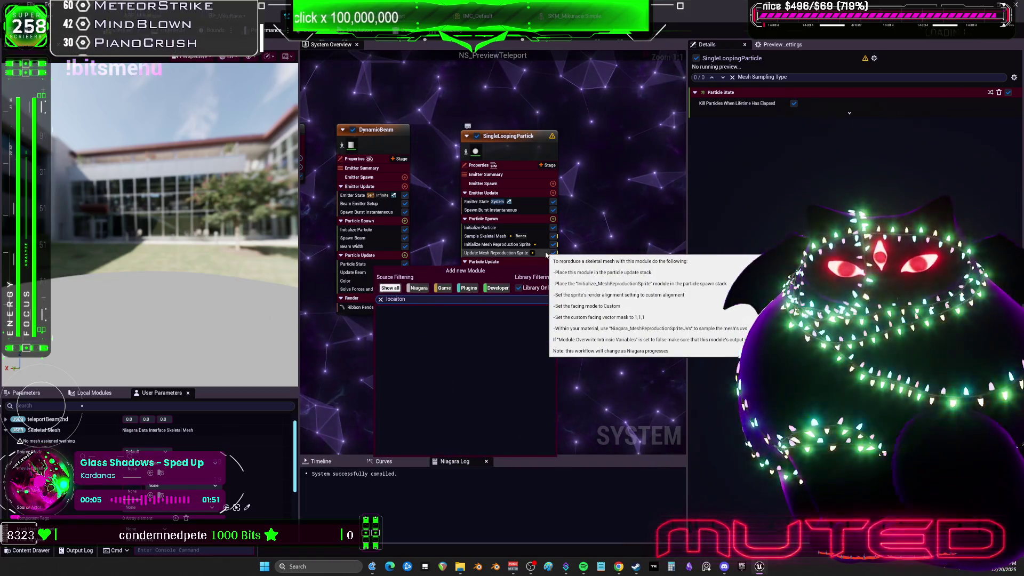
{"action": "key", "text": "BackSpace"}
{"action": "key", "text": "BackSpace"}
{"action": "key", "text": "BackSpace"}
{"action": "key", "text": "BackSpace"}
{"action": "type", "text": "tion"}
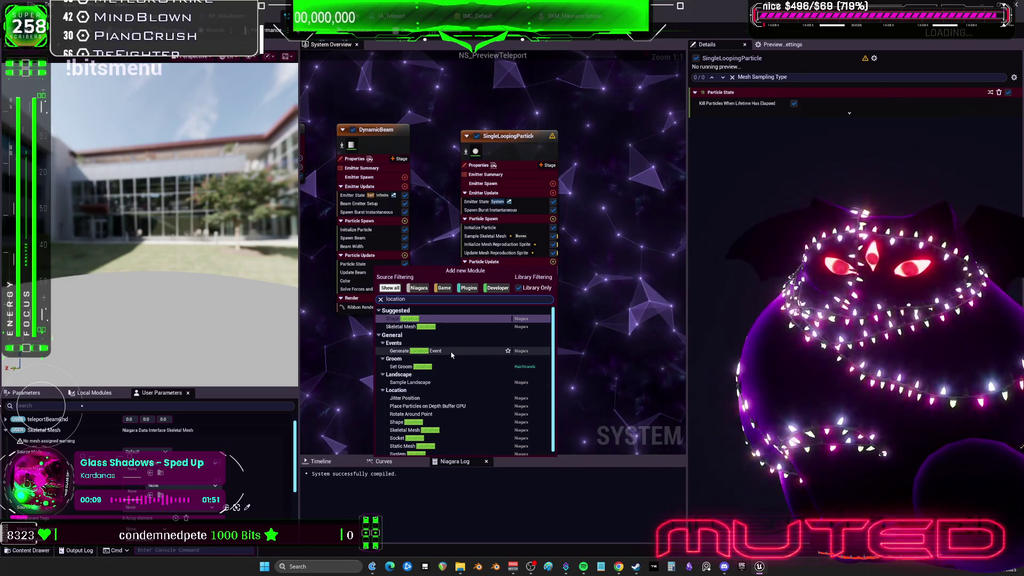
{"action": "scroll", "coordinate": [454, 411], "scroll_direction": "down", "scroll_amount": 1}
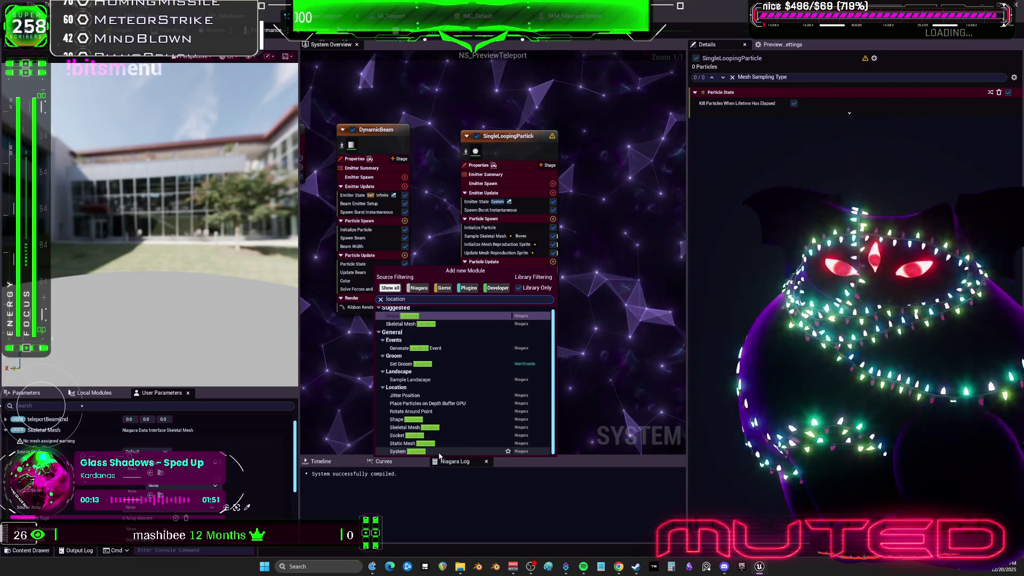
{"action": "left_click", "coordinate": [441, 452]}
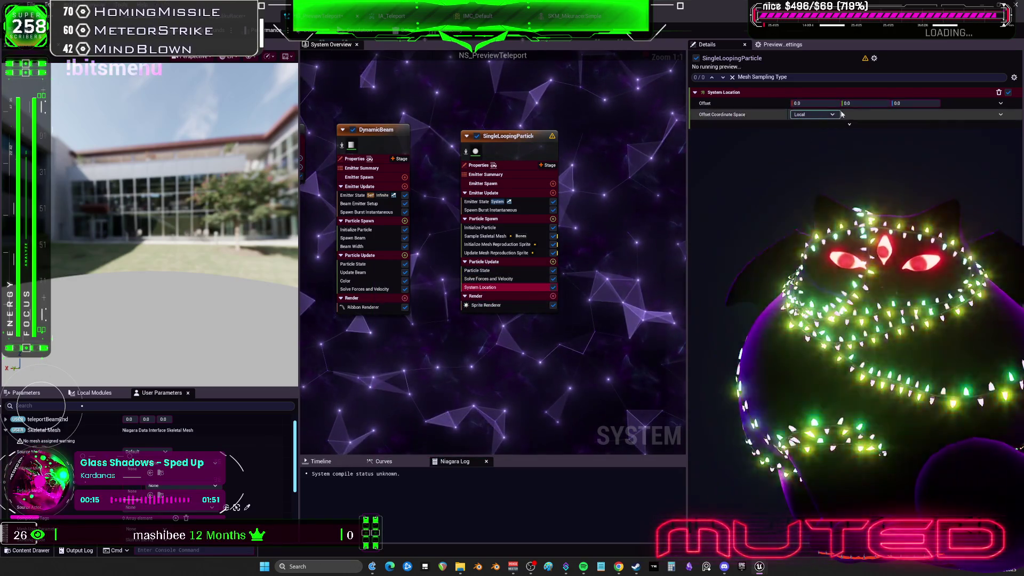
{"action": "left_click", "coordinate": [833, 114]}
{"action": "left_click", "coordinate": [808, 133]}
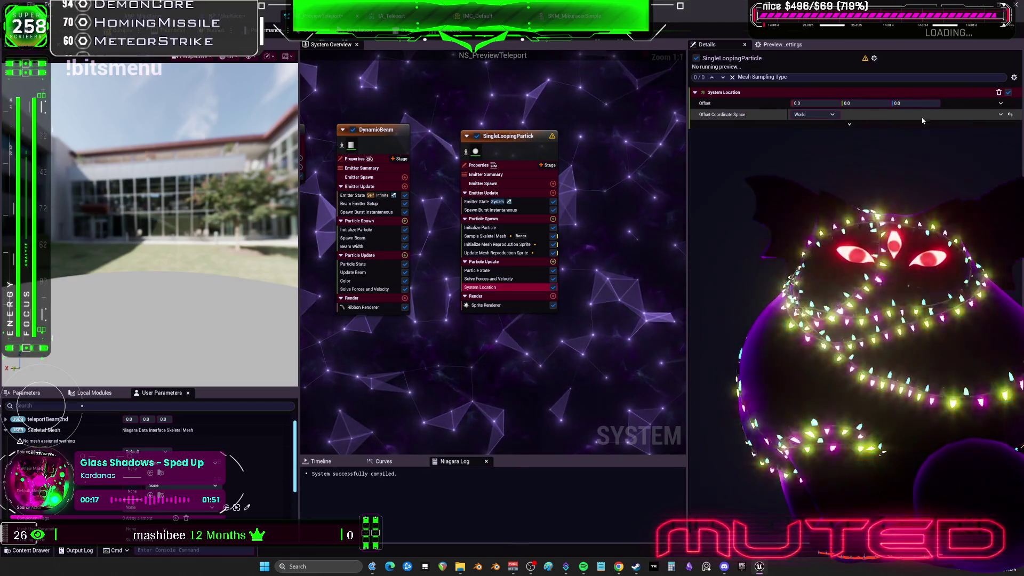
{"action": "left_click", "coordinate": [912, 124]}
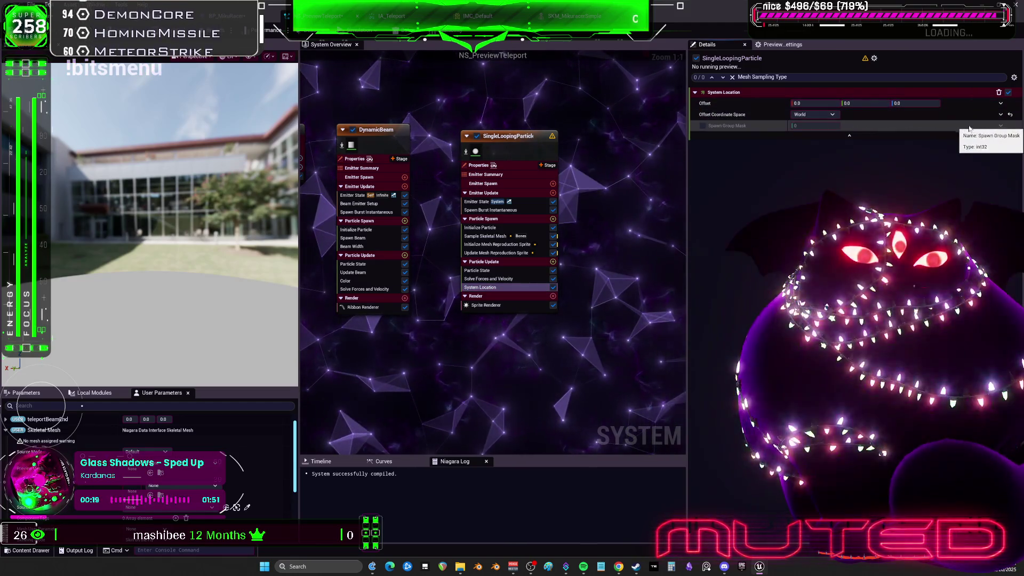
{"action": "left_click", "coordinate": [1001, 126]}
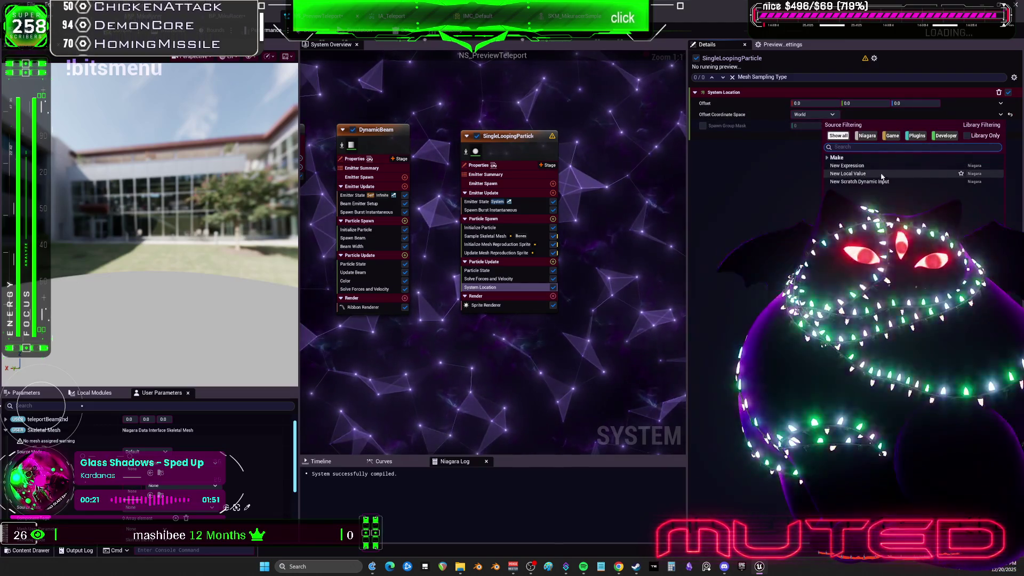
{"action": "left_click", "coordinate": [836, 157]}
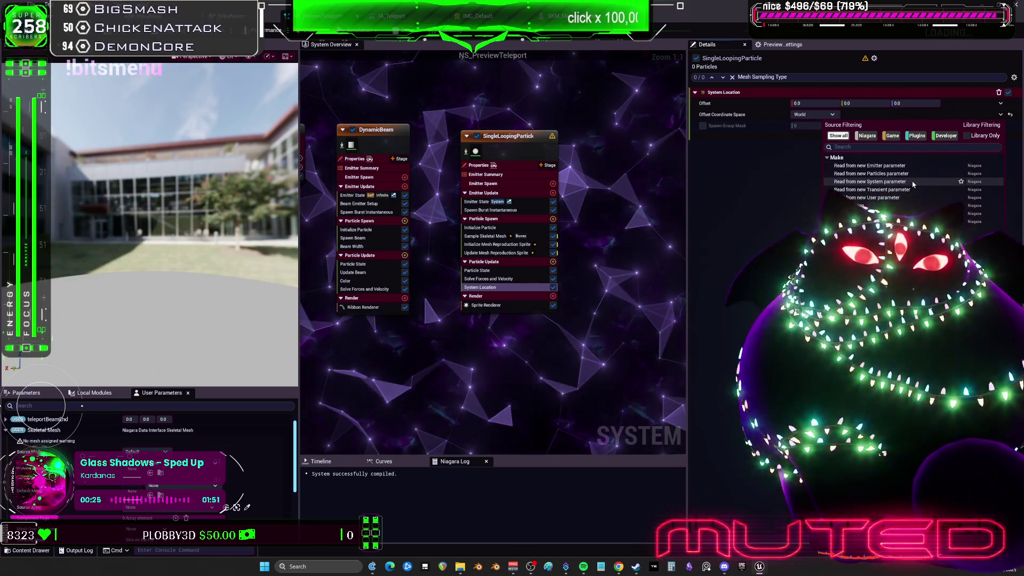
{"action": "left_click", "coordinate": [875, 197]}
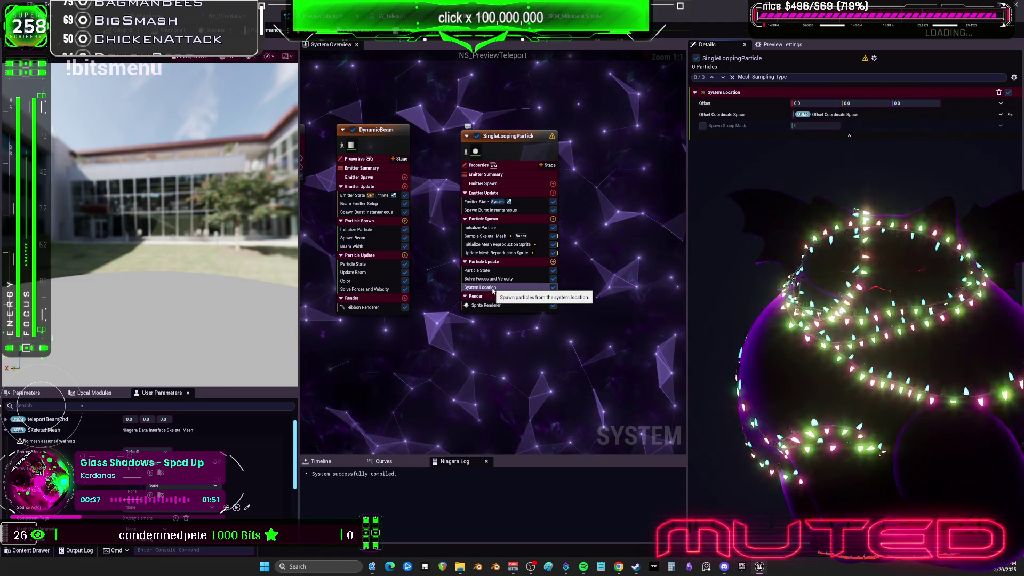
{"action": "key", "text": "Delete"}
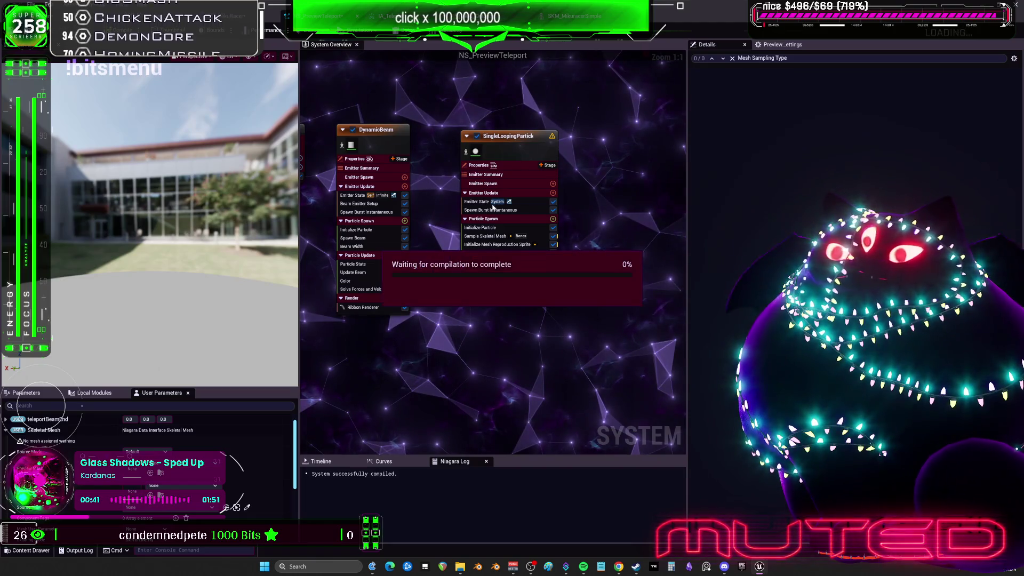
Set Spawn Burst Instantaneous's Spawn Count to 5000, then switch to SKM_MikuracerSimple.
{"action": "left_click", "coordinate": [487, 227]}
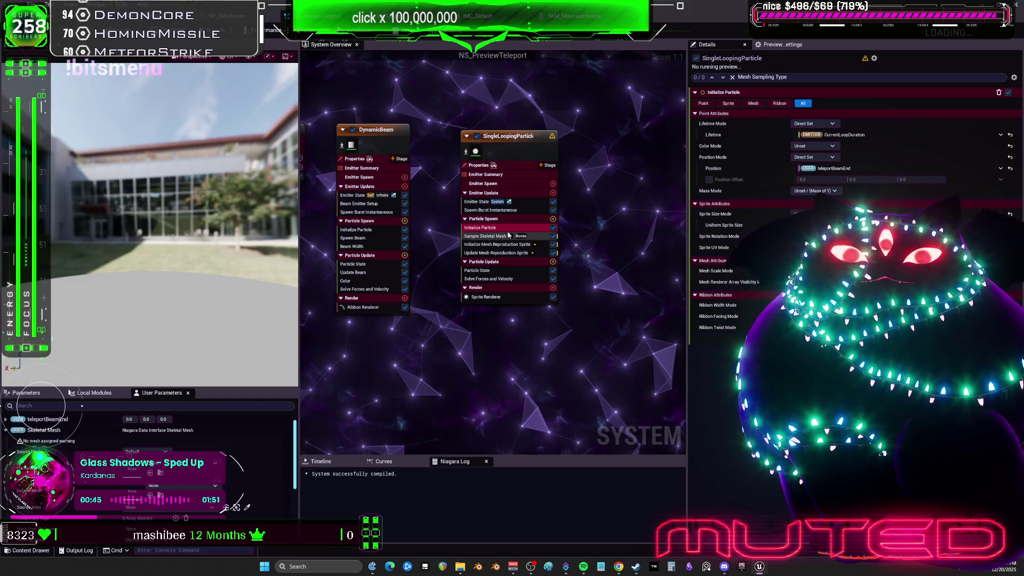
{"action": "left_click", "coordinate": [487, 211]}
{"action": "left_click", "coordinate": [822, 103]}
{"action": "type", "text": "5000"}
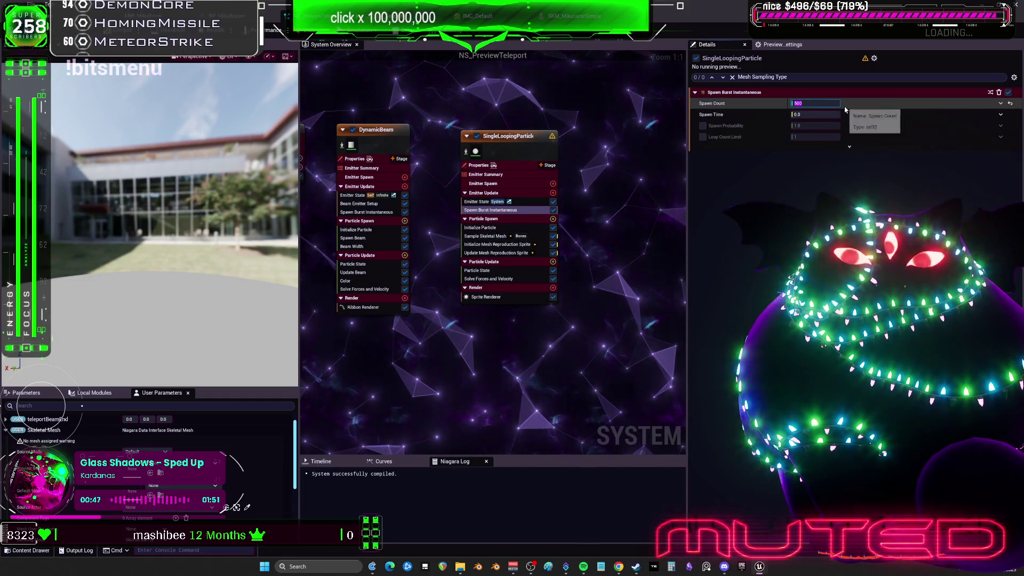
{"action": "key", "text": "Return"}
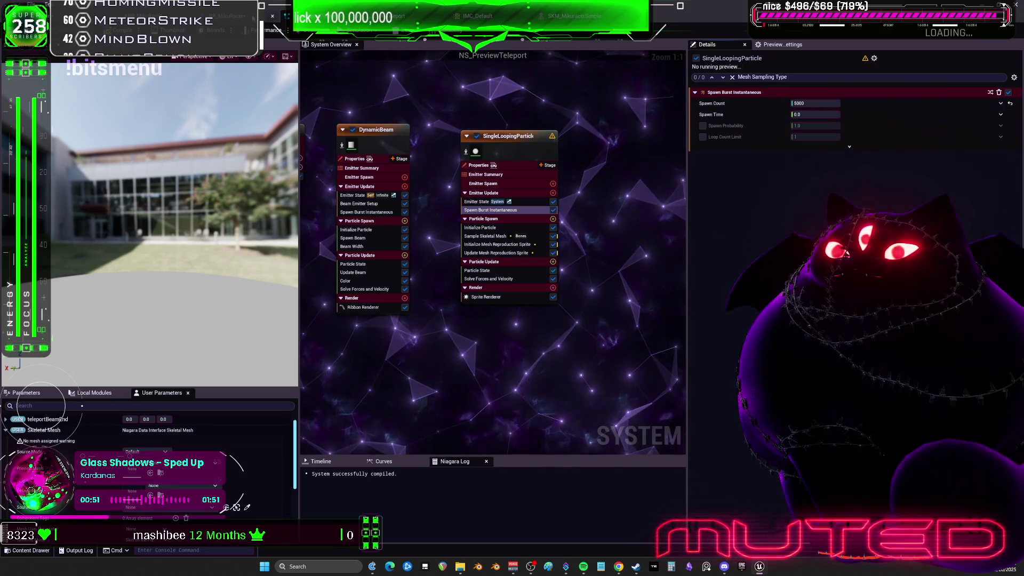
{"action": "left_click", "coordinate": [573, 16]}
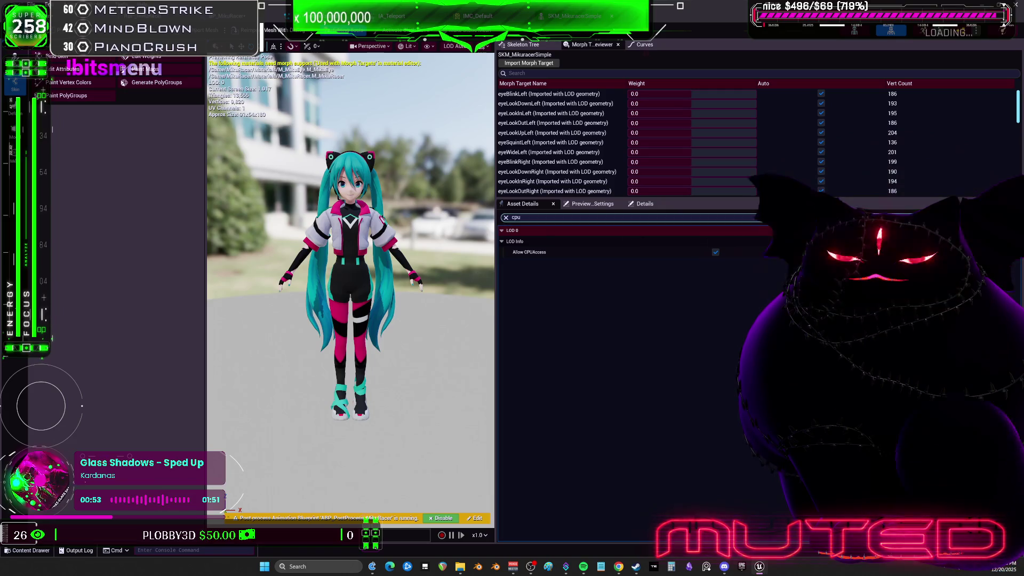
Scroll through Asset Details, expanding Nanite Settings and Asset User Data.
{"action": "scroll", "coordinate": [610, 345], "scroll_direction": "down", "scroll_amount": 3}
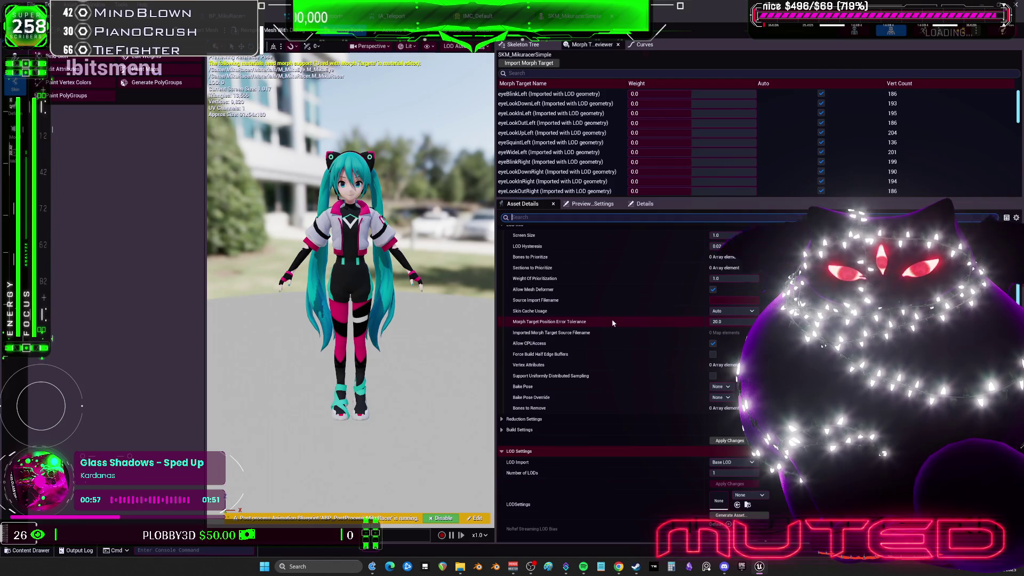
{"action": "scroll", "coordinate": [639, 360], "scroll_direction": "down", "scroll_amount": 10}
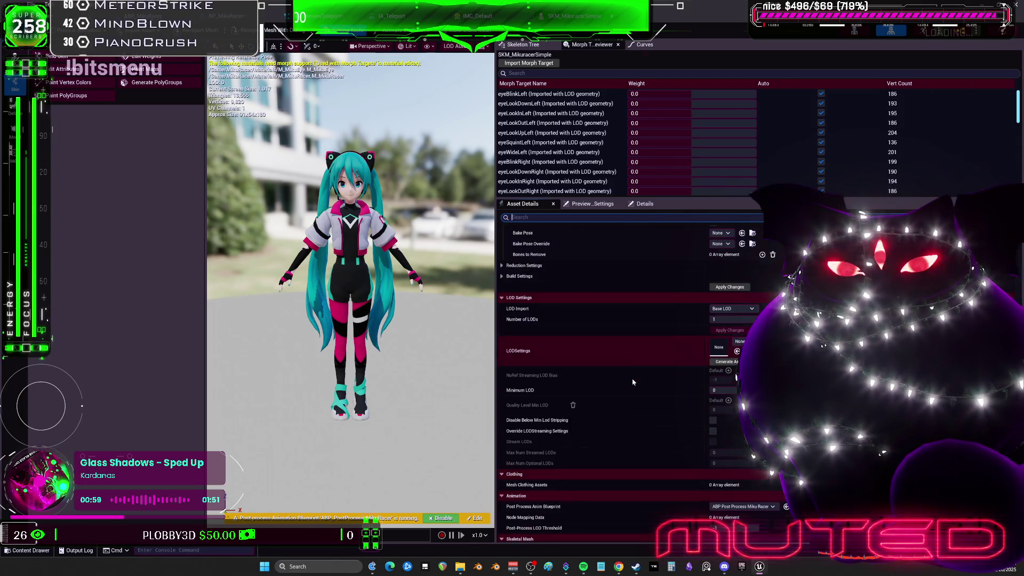
{"action": "scroll", "coordinate": [622, 372], "scroll_direction": "down", "scroll_amount": 5}
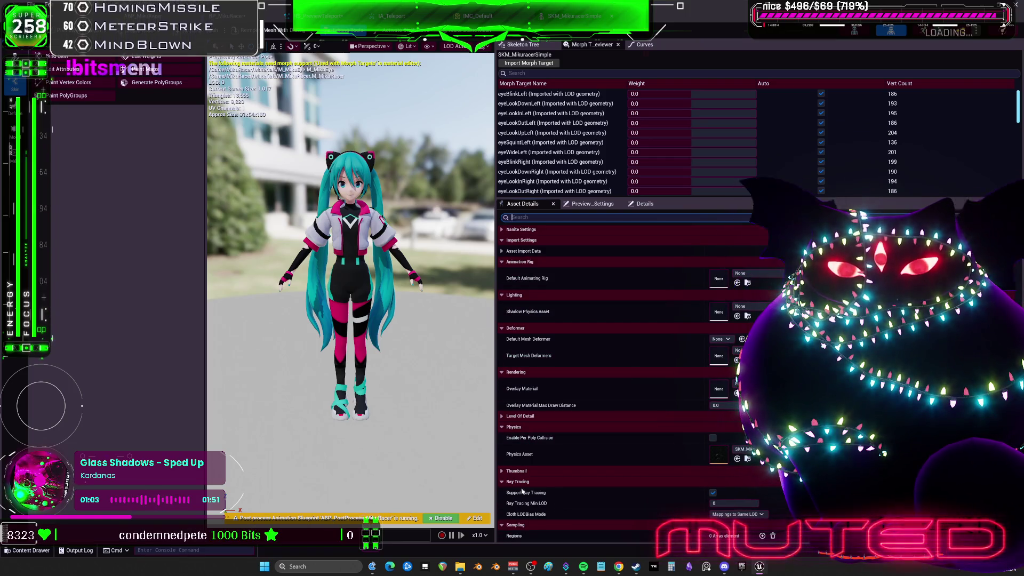
{"action": "scroll", "coordinate": [554, 337], "scroll_direction": "up", "scroll_amount": 2}
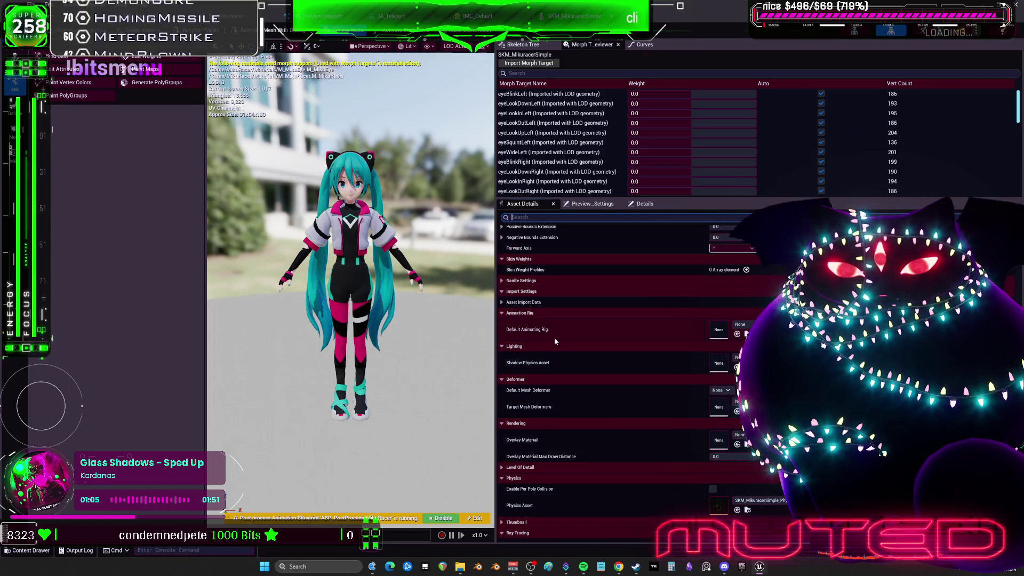
{"action": "left_click", "coordinate": [503, 281]}
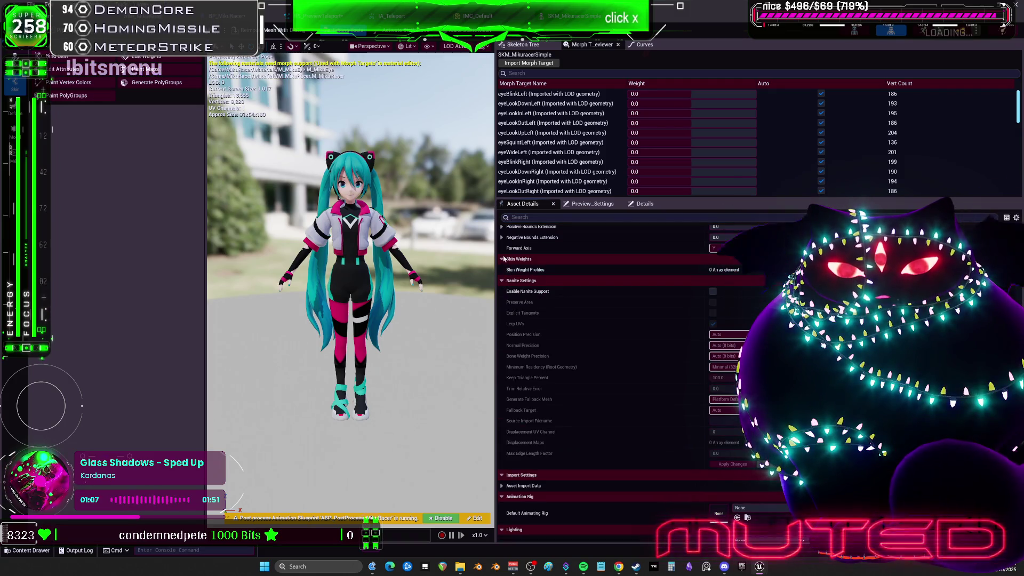
{"action": "right_click", "coordinate": [504, 259]}
{"action": "scroll", "coordinate": [622, 280], "scroll_direction": "up", "scroll_amount": 4}
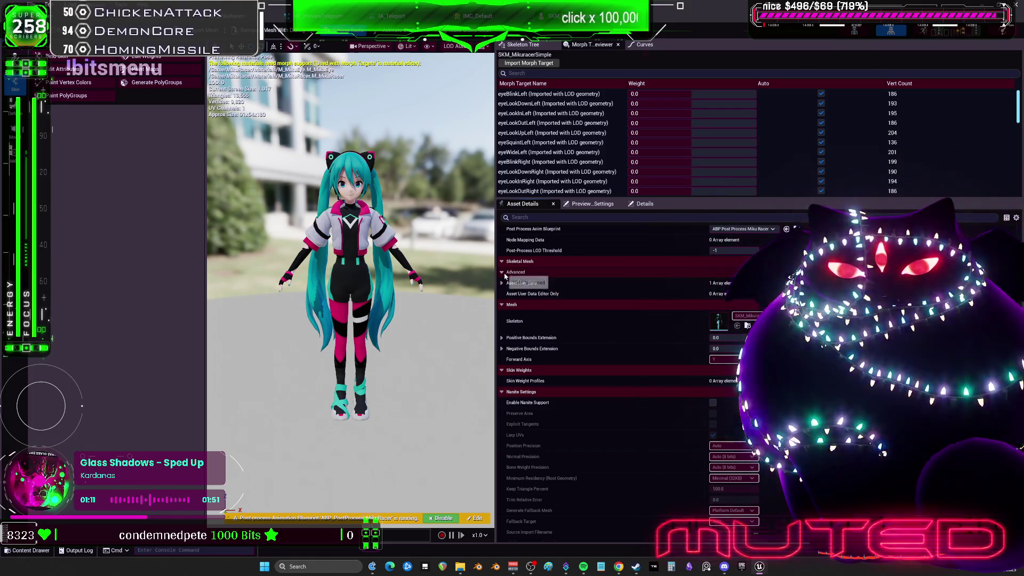
{"action": "left_click", "coordinate": [501, 283]}
{"action": "scroll", "coordinate": [557, 299], "scroll_direction": "up", "scroll_amount": 4}
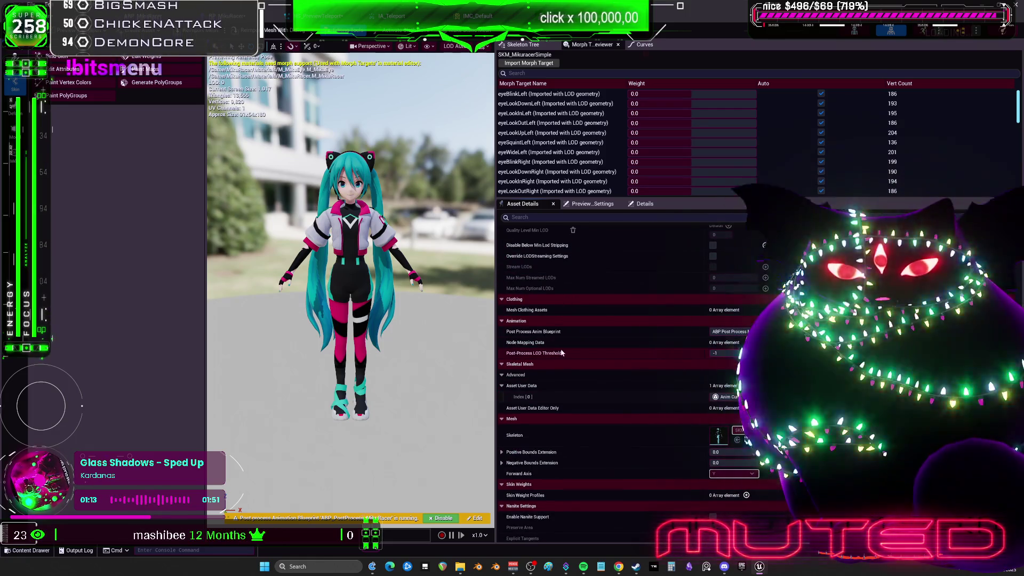
{"action": "scroll", "coordinate": [563, 349], "scroll_direction": "up", "scroll_amount": 5}
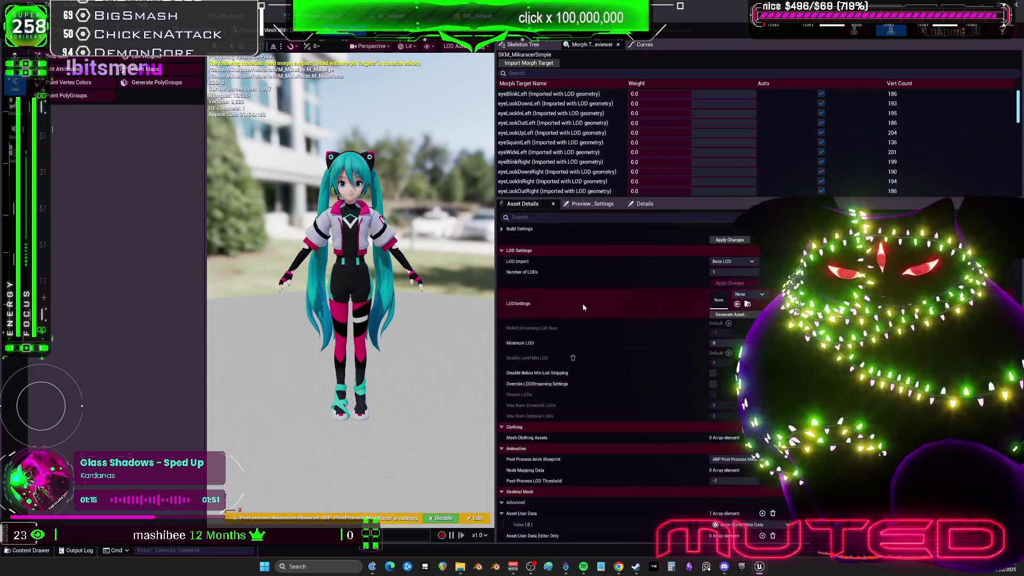
{"action": "scroll", "coordinate": [571, 309], "scroll_direction": "up", "scroll_amount": 4}
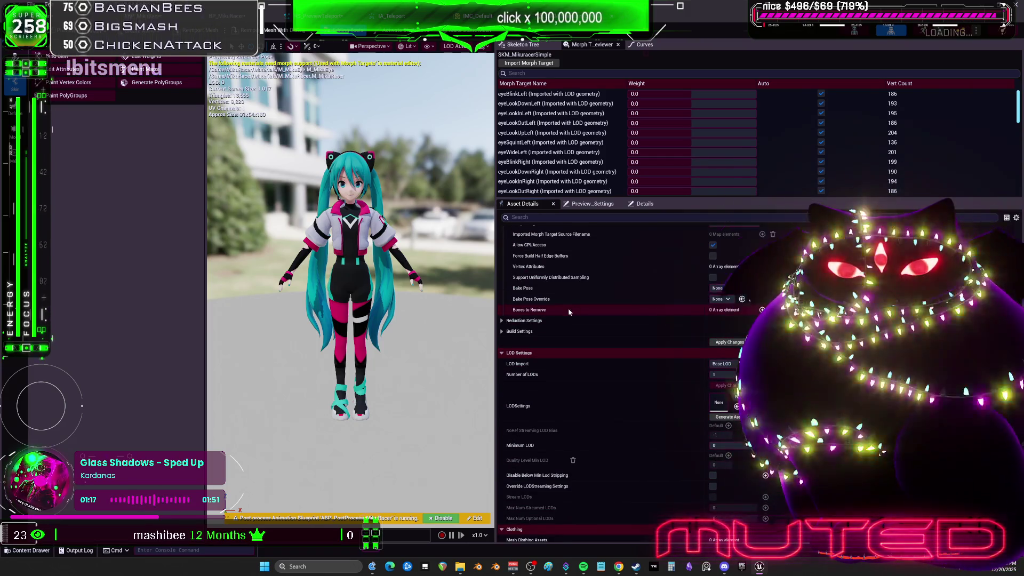
Tick Support Uniformly Distributed Sampling under Build Settings and save SKM_MikuracerSimple.
{"action": "left_click", "coordinate": [502, 331]}
{"action": "left_click", "coordinate": [501, 320]}
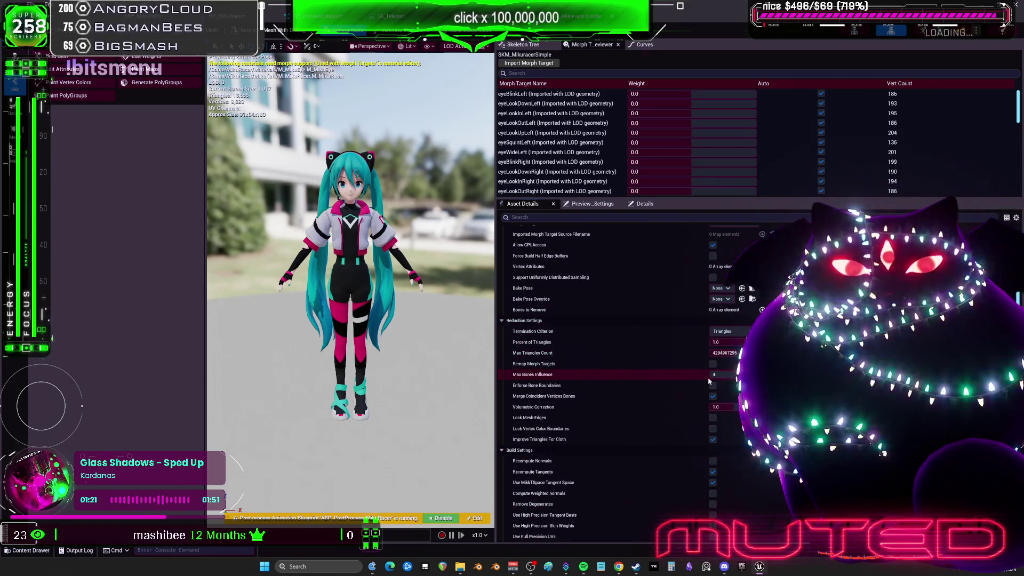
{"action": "scroll", "coordinate": [704, 376], "scroll_direction": "up", "scroll_amount": 2}
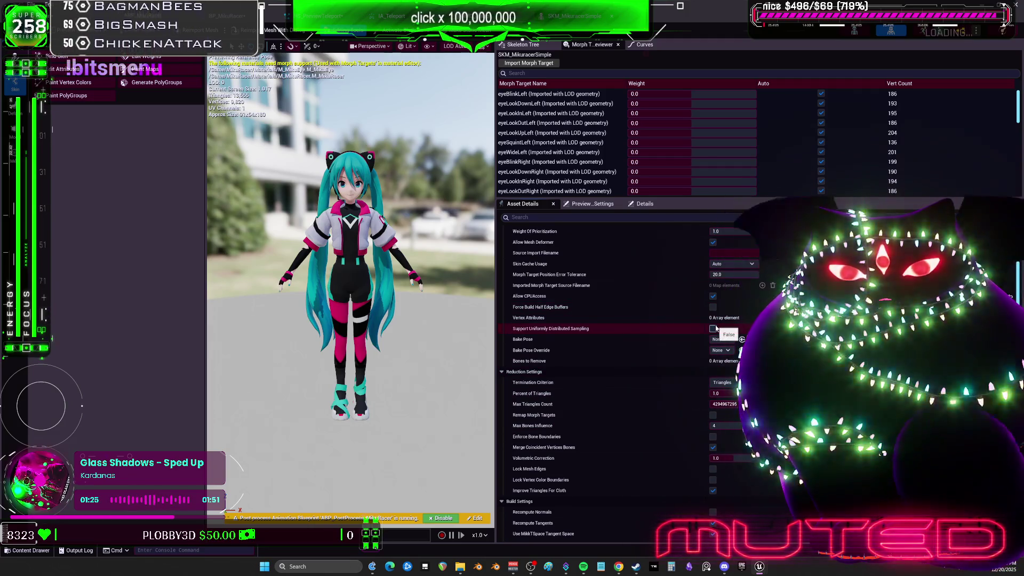
{"action": "left_click", "coordinate": [714, 329]}
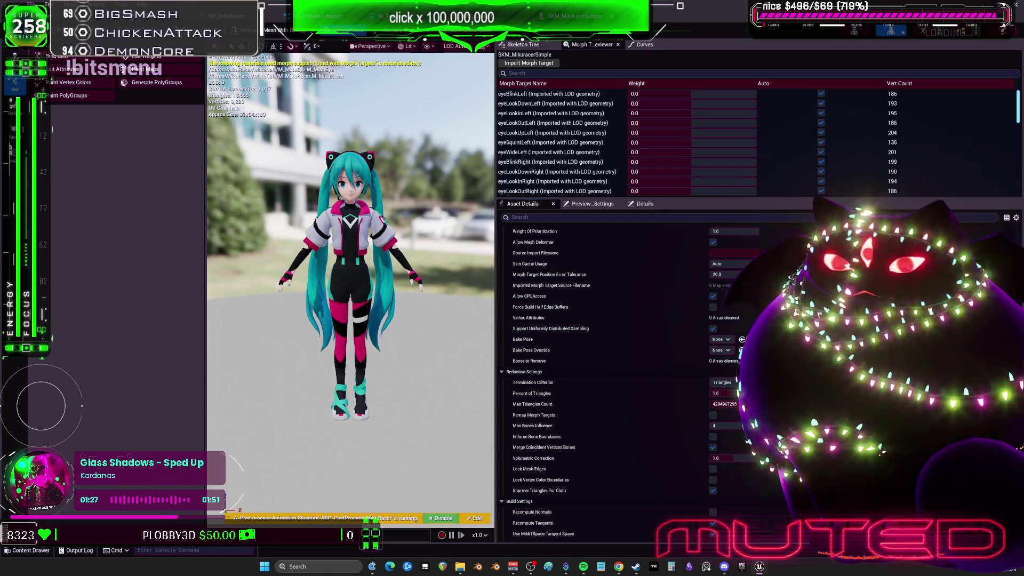
{"action": "key", "text": "ctrl+s"}
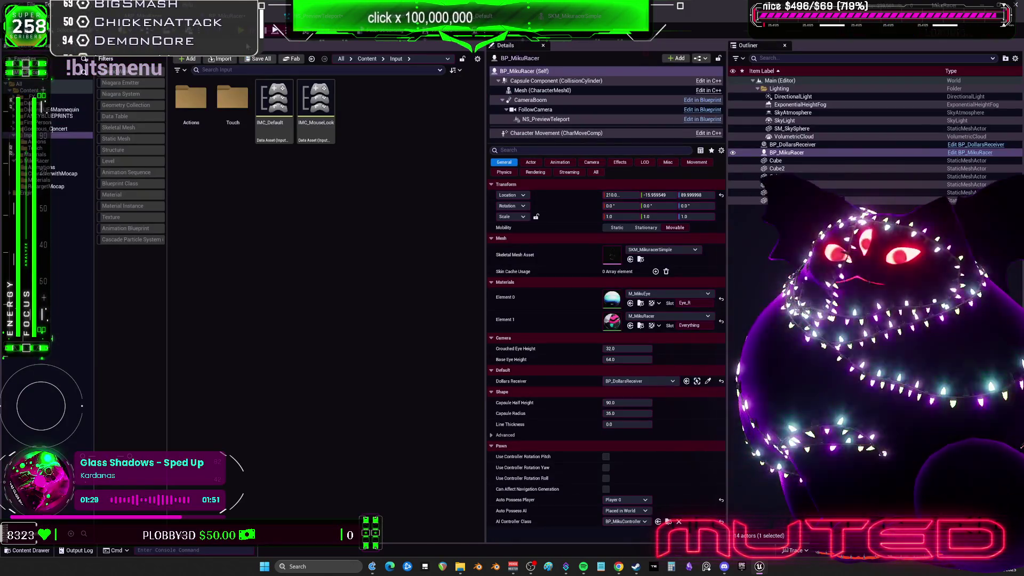
Play-test the level, stop it, select BP_MikuRacer, and return to NS_PreviewTeleport.
{"action": "key", "text": "alt+p"}
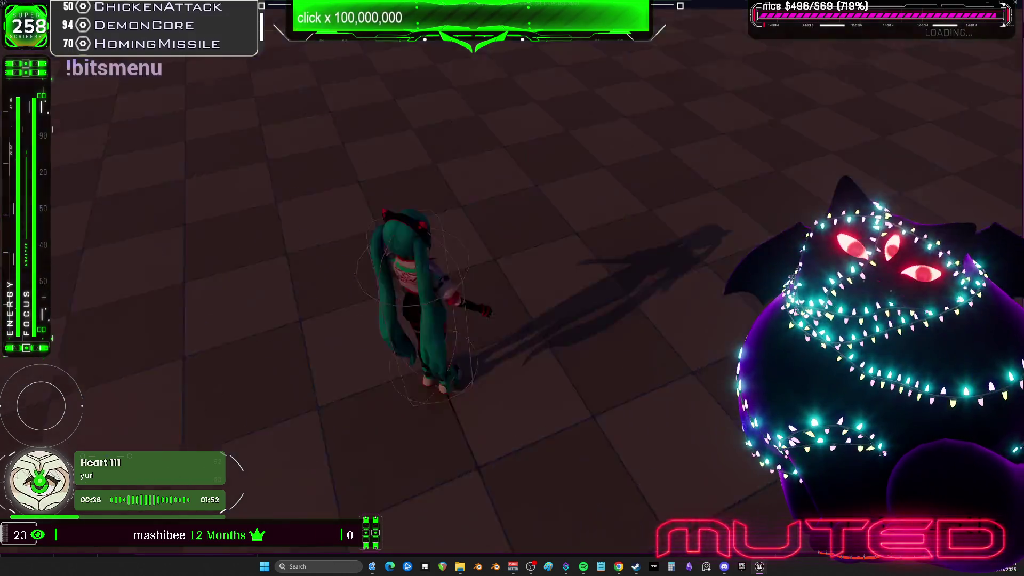
{"action": "key", "text": "Escape"}
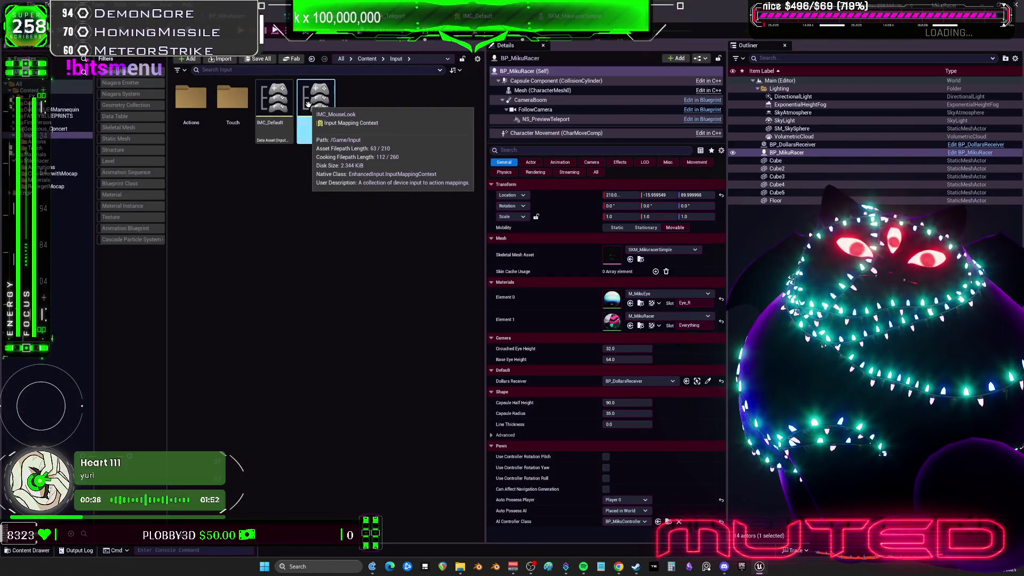
{"action": "left_click", "coordinate": [274, 240]}
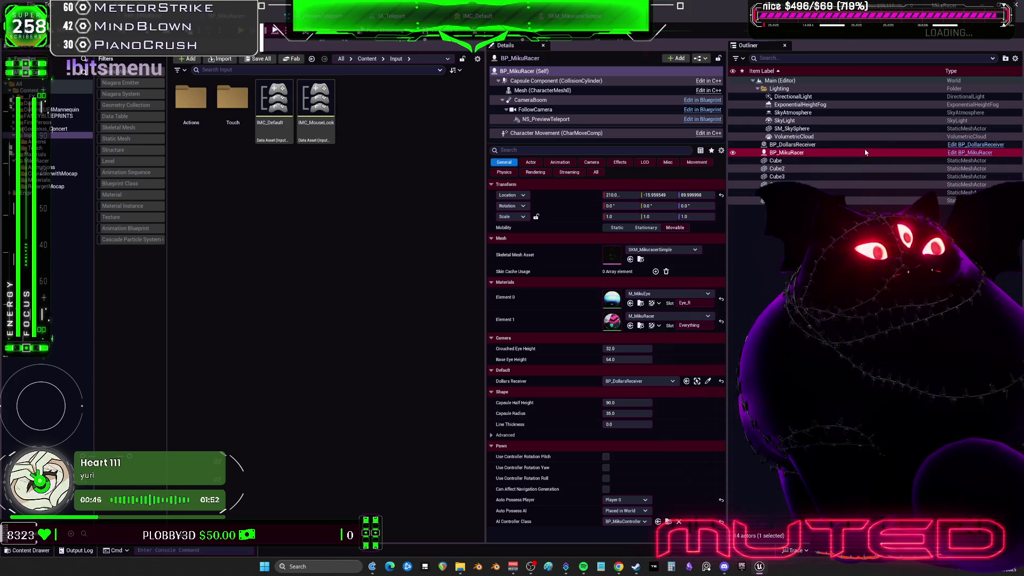
{"action": "left_click", "coordinate": [881, 152]}
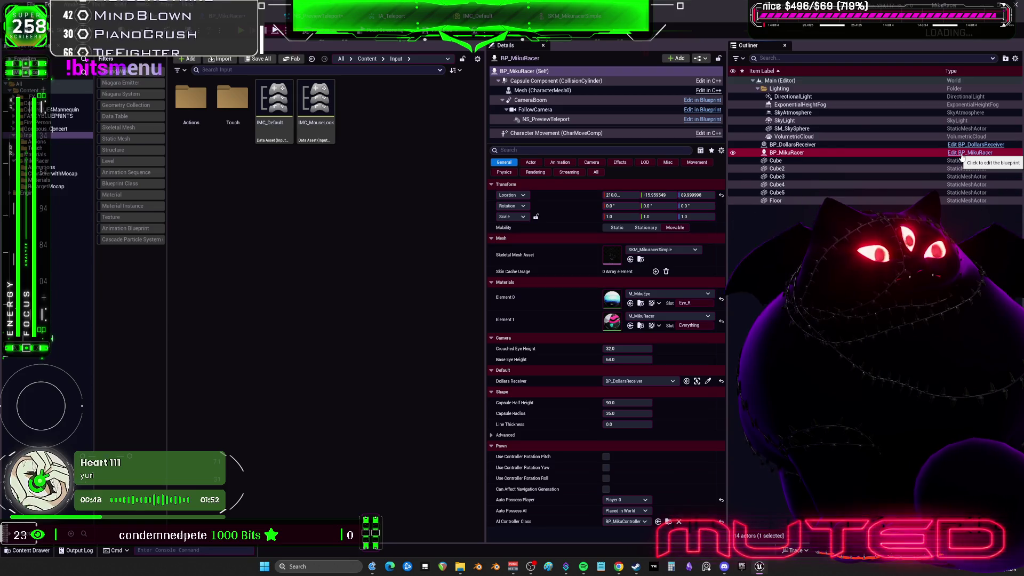
{"action": "left_click", "coordinate": [320, 16]}
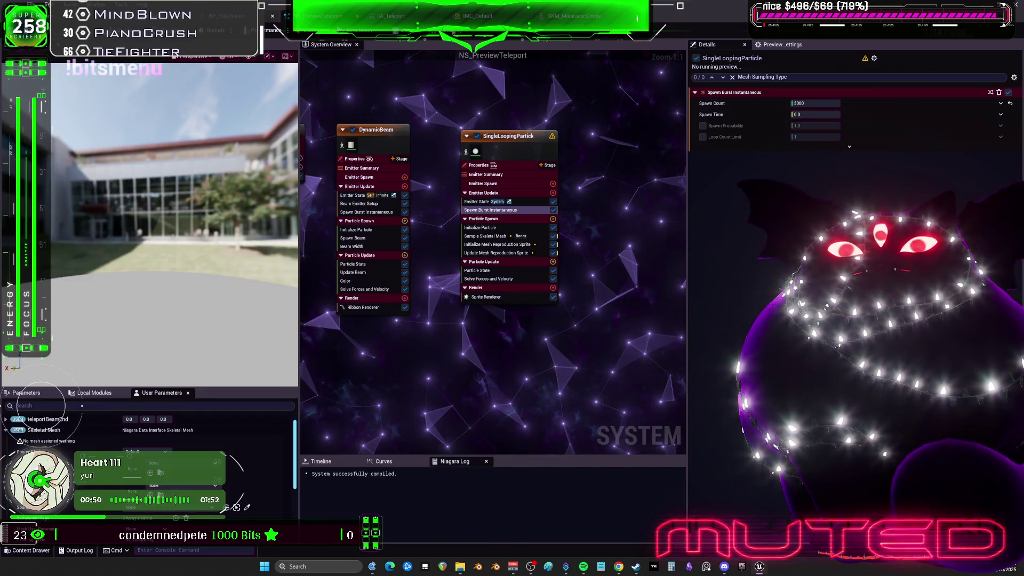
{"action": "left_click", "coordinate": [390, 17]}
{"action": "left_click", "coordinate": [590, 17]}
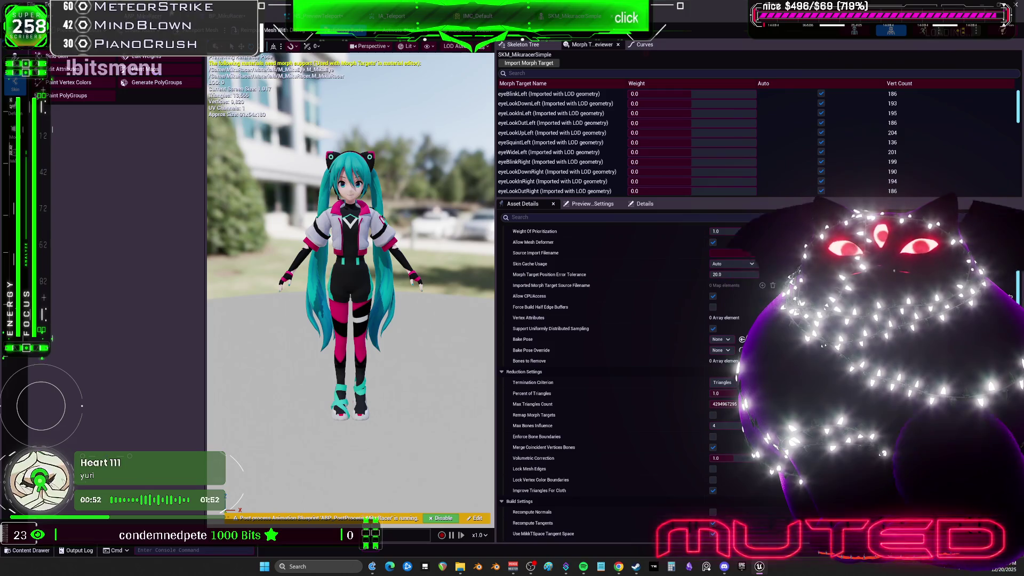
{"action": "left_click", "coordinate": [331, 16]}
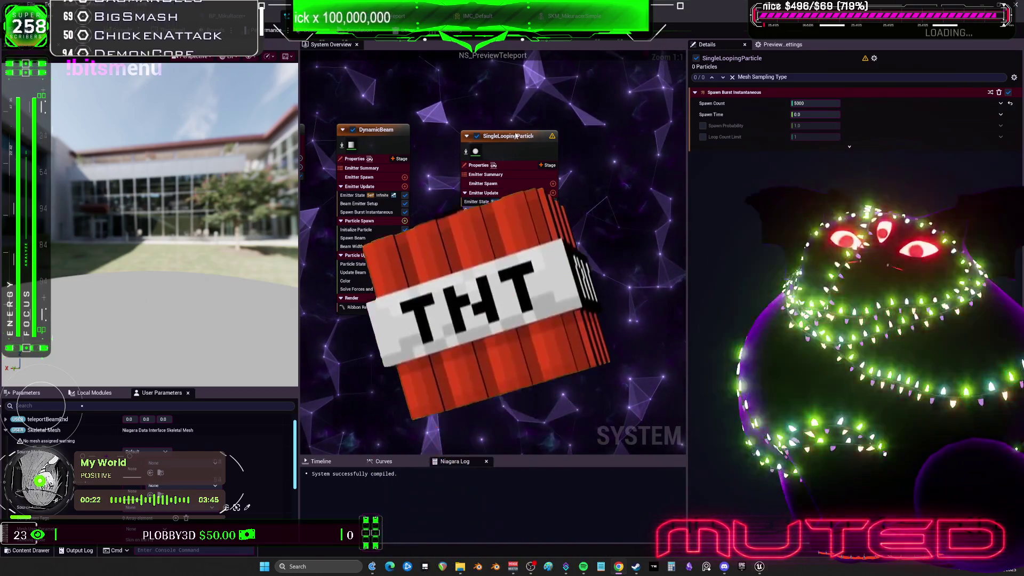
{"action": "left_click", "coordinate": [549, 148]}
{"action": "key", "text": "Delete"}
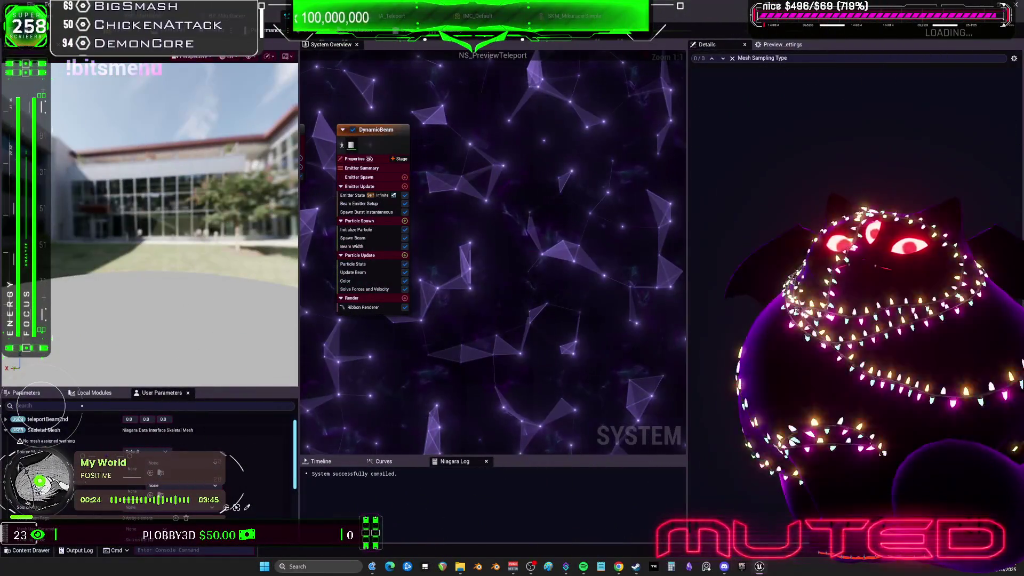
{"action": "key", "text": "alt+Tab"}
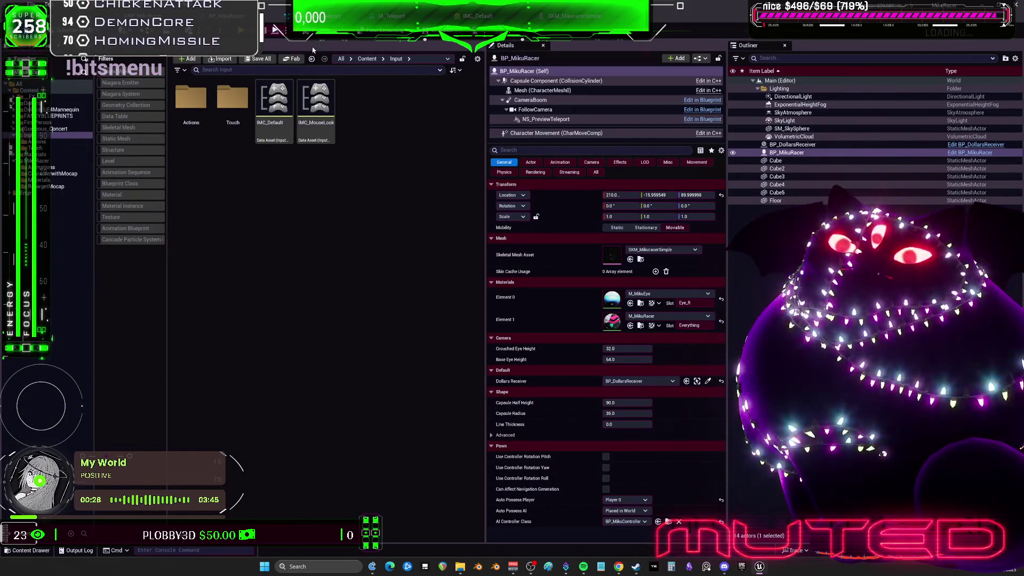
{"action": "key", "text": "alt+Tab"}
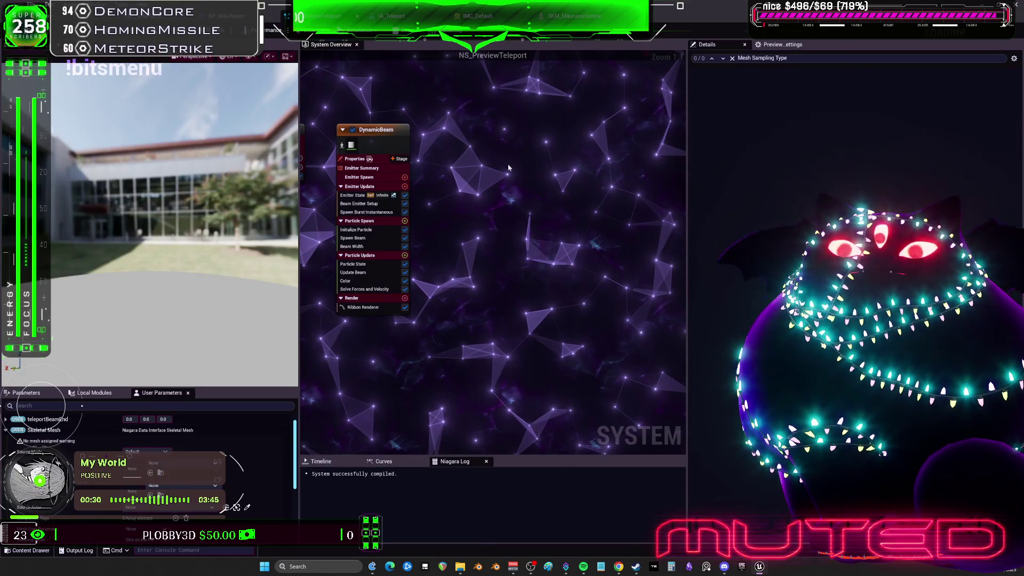
{"action": "key", "text": "ctrl+z"}
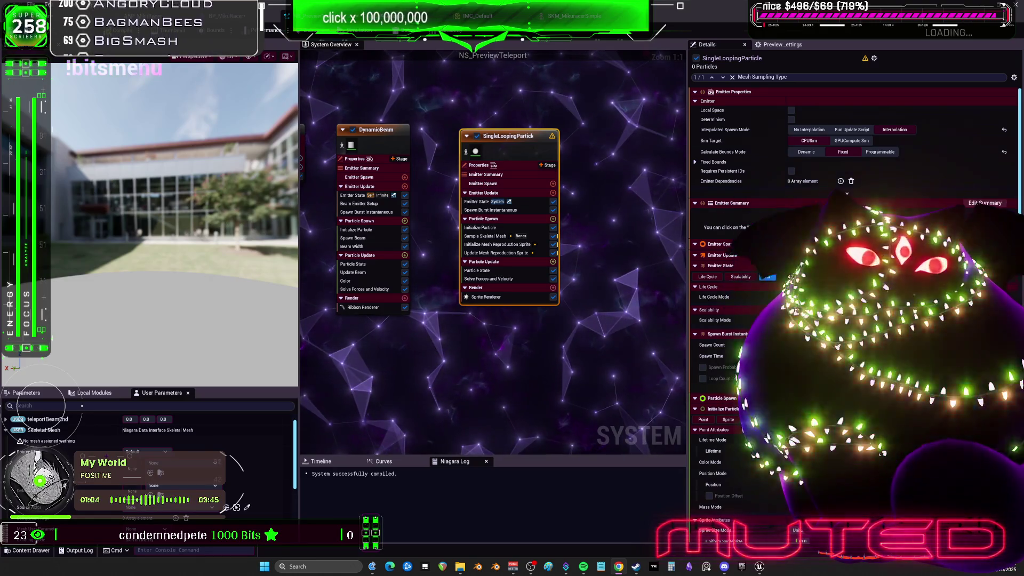
{"action": "left_click", "coordinate": [552, 183]}
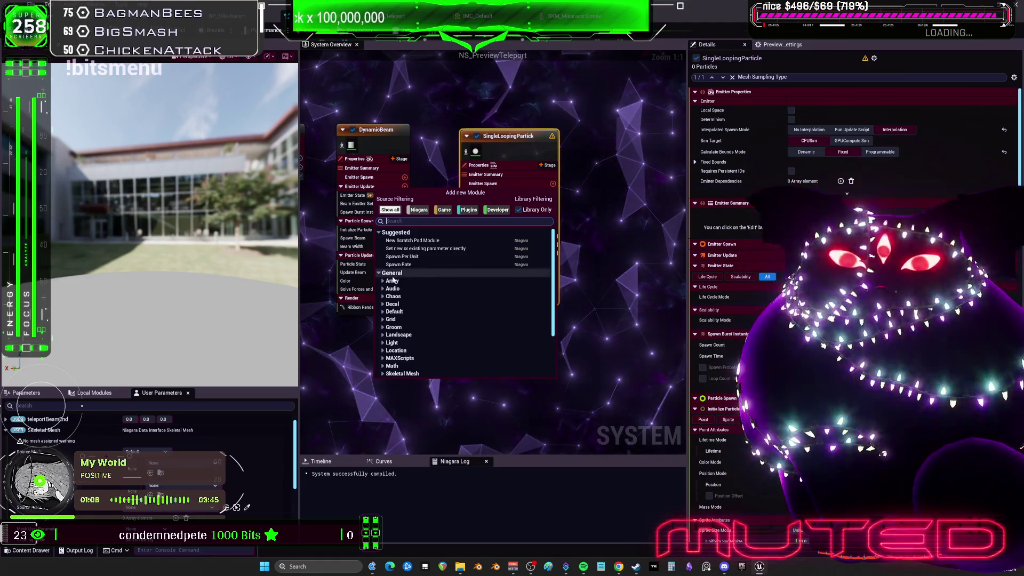
{"action": "type", "text": "spawn"}
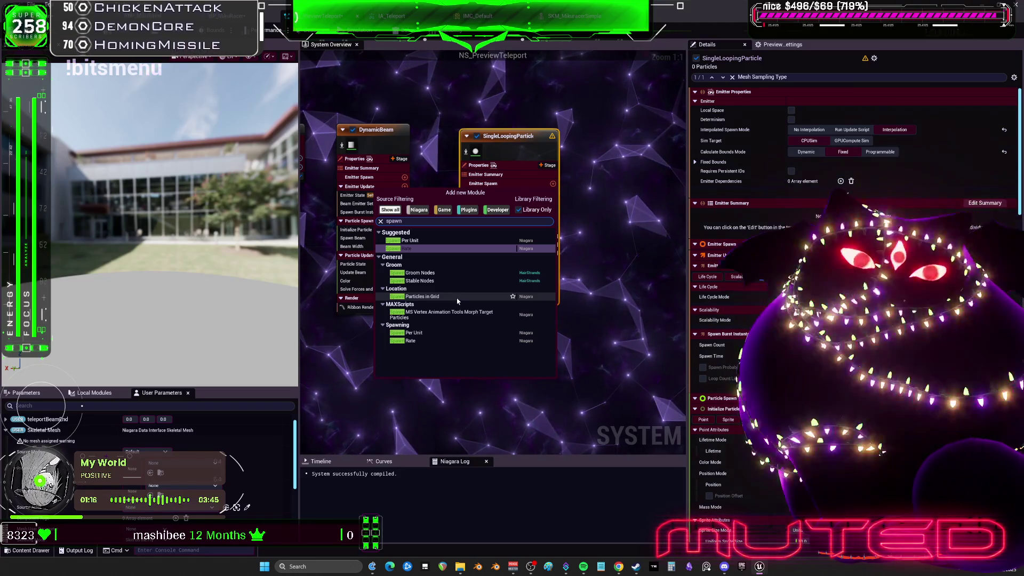
{"action": "type", "text": "position"}
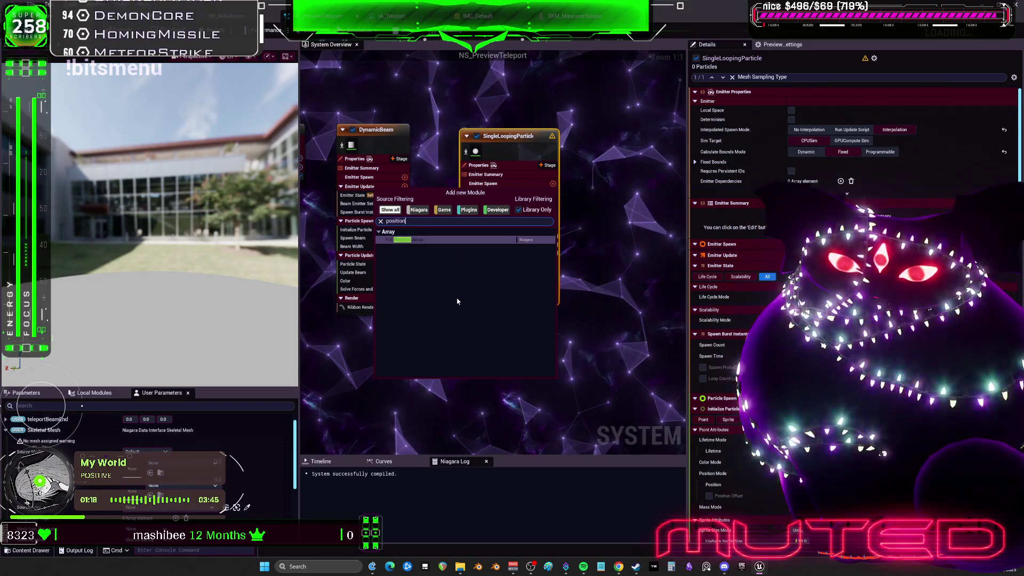
{"action": "key", "text": "Escape"}
{"action": "key", "text": "Escape"}
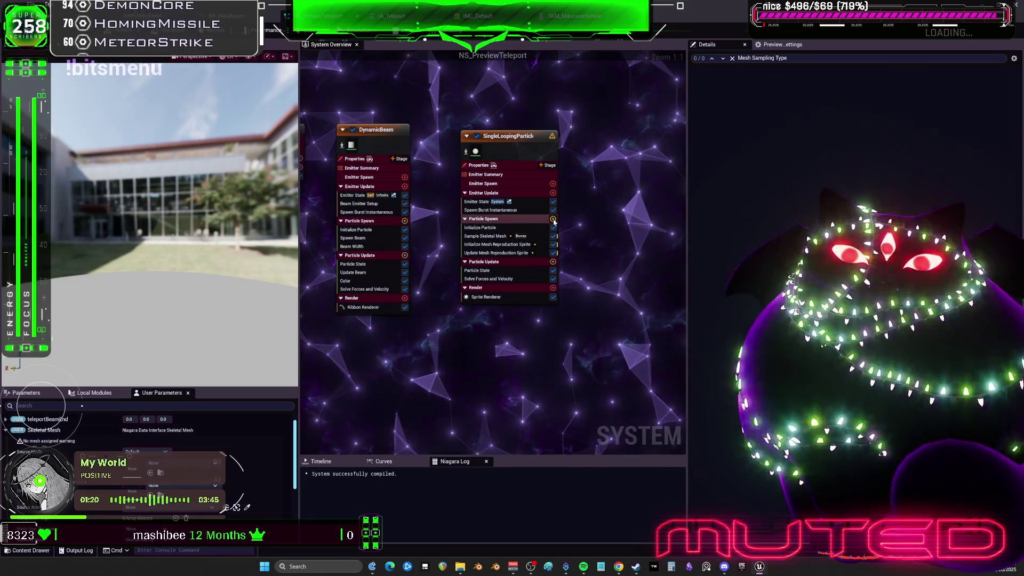
{"action": "left_click", "coordinate": [553, 219]}
{"action": "type", "text": "position"}
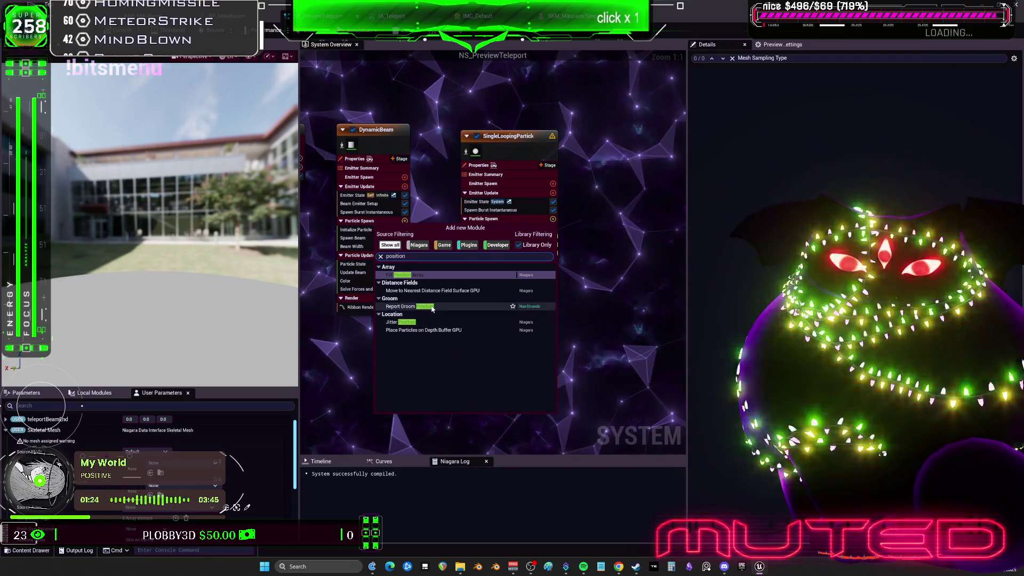
{"action": "key", "text": "Escape"}
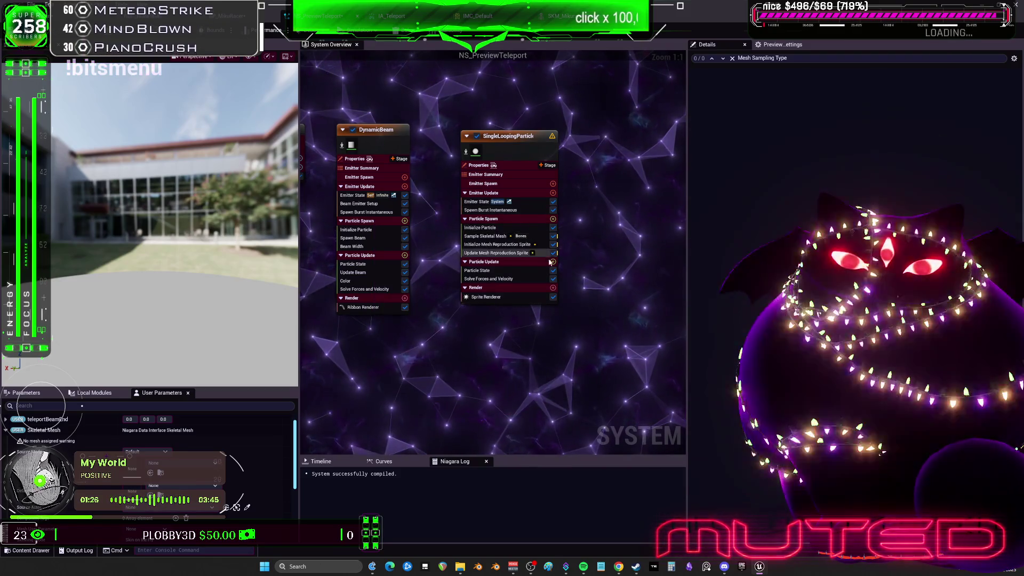
{"action": "left_click", "coordinate": [553, 261]}
{"action": "type", "text": "position"}
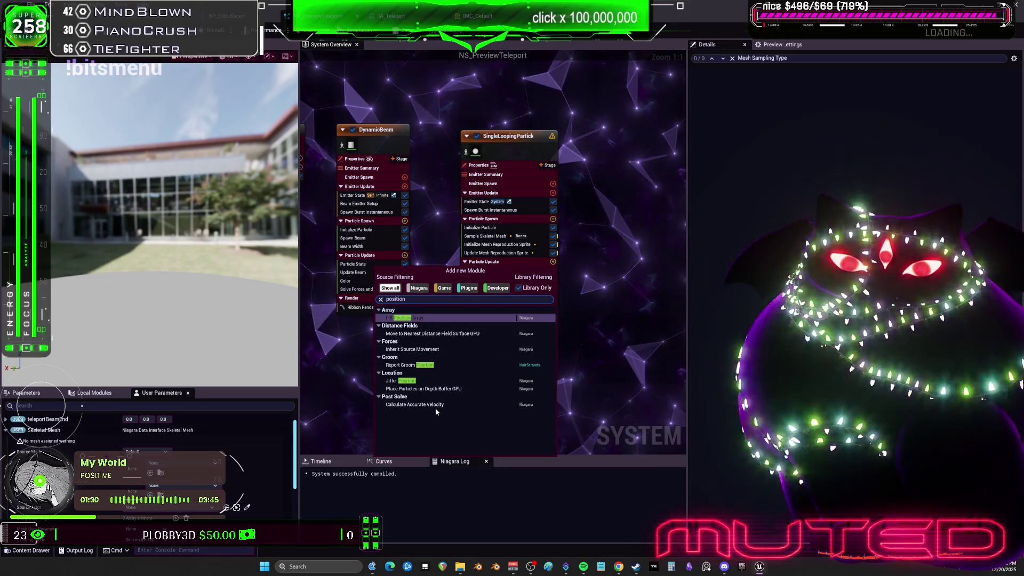
{"action": "key", "text": "Escape"}
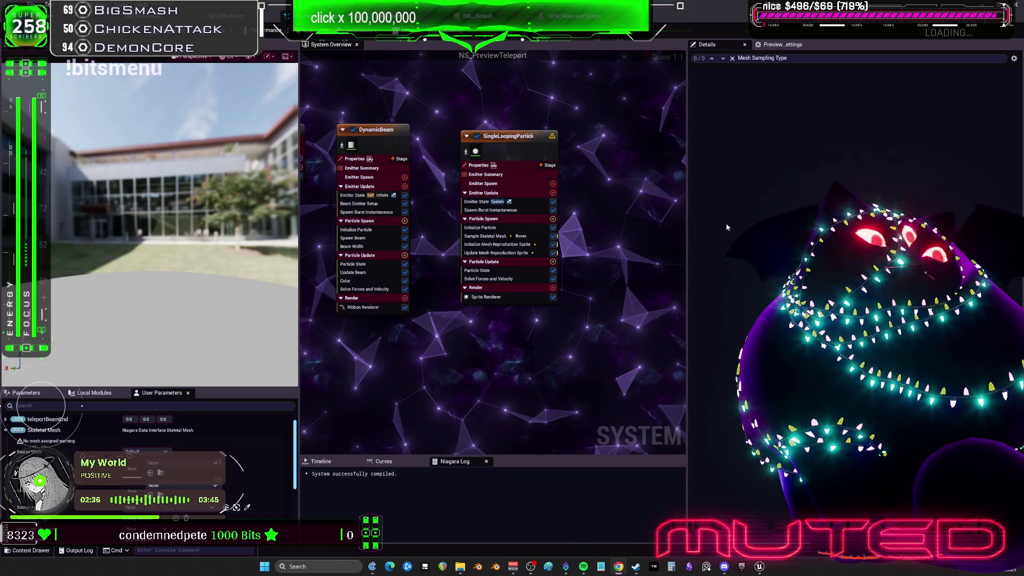
{"action": "key", "text": "Delete"}
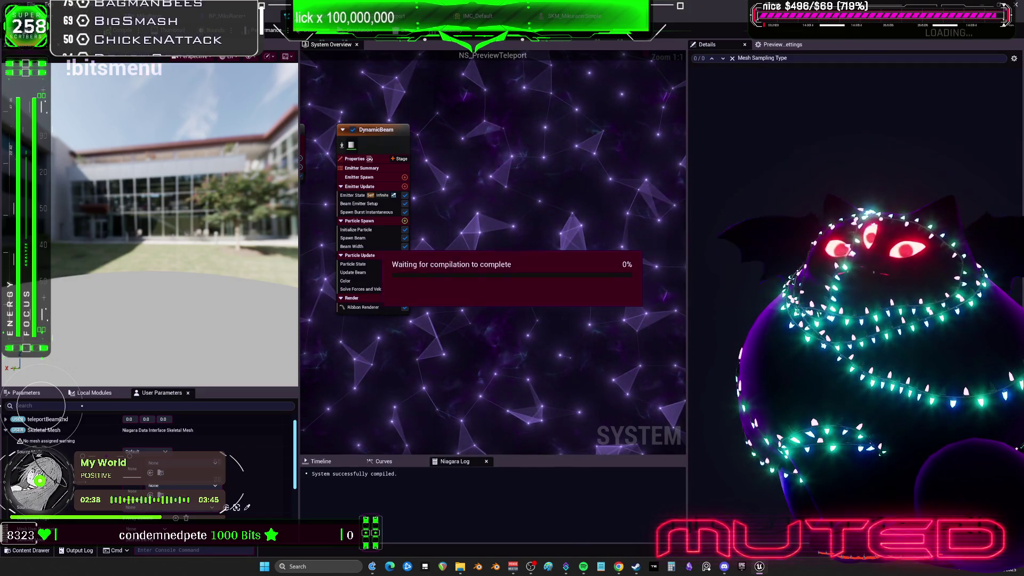
Create a new Niagara System in the MikuRacer folder from the Hanging Particulates template.
{"action": "key", "text": "alt+Tab"}
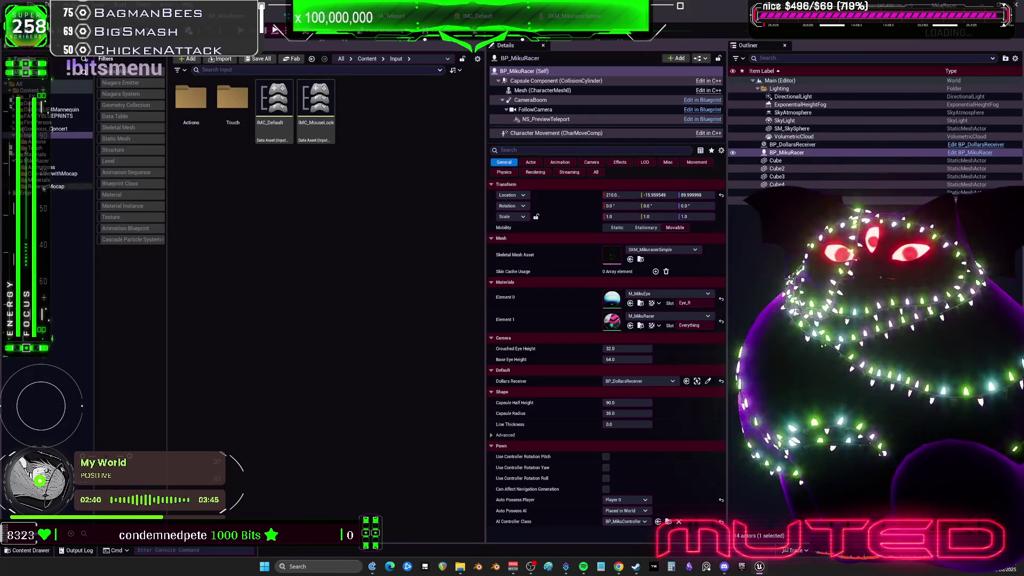
{"action": "left_click", "coordinate": [36, 160]}
{"action": "right_click", "coordinate": [335, 164]}
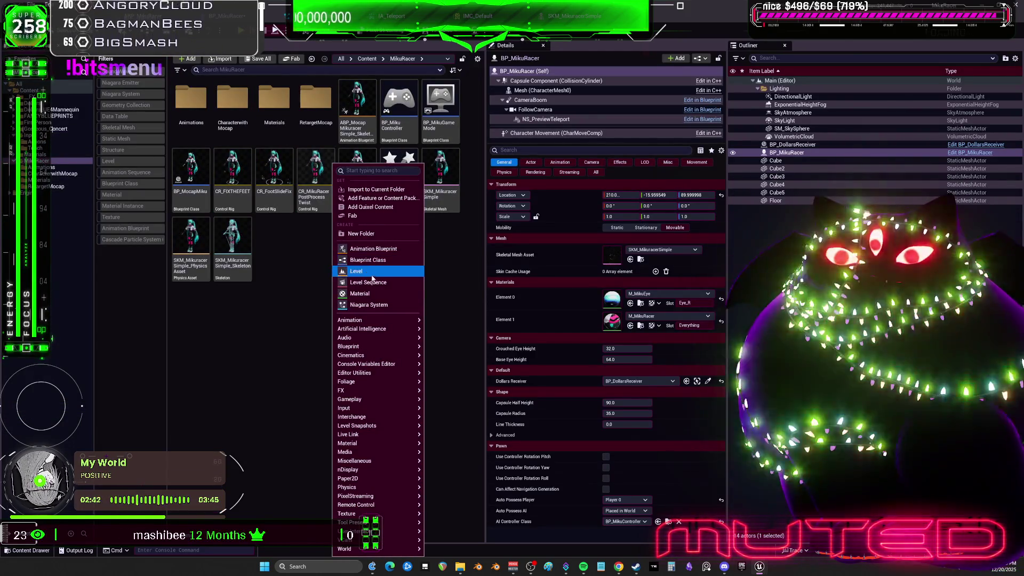
{"action": "left_click", "coordinate": [369, 305]}
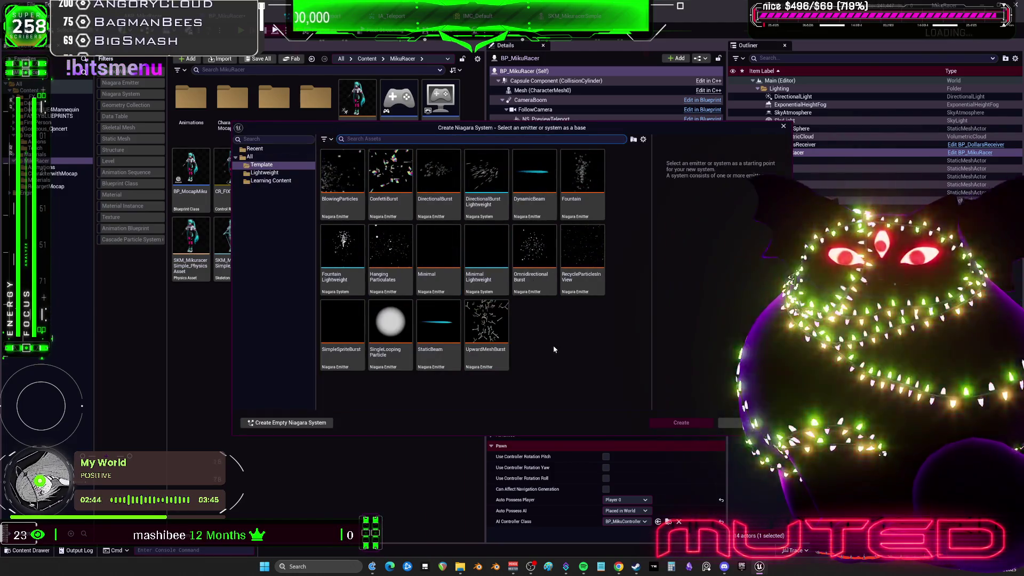
{"action": "left_click", "coordinate": [535, 255]}
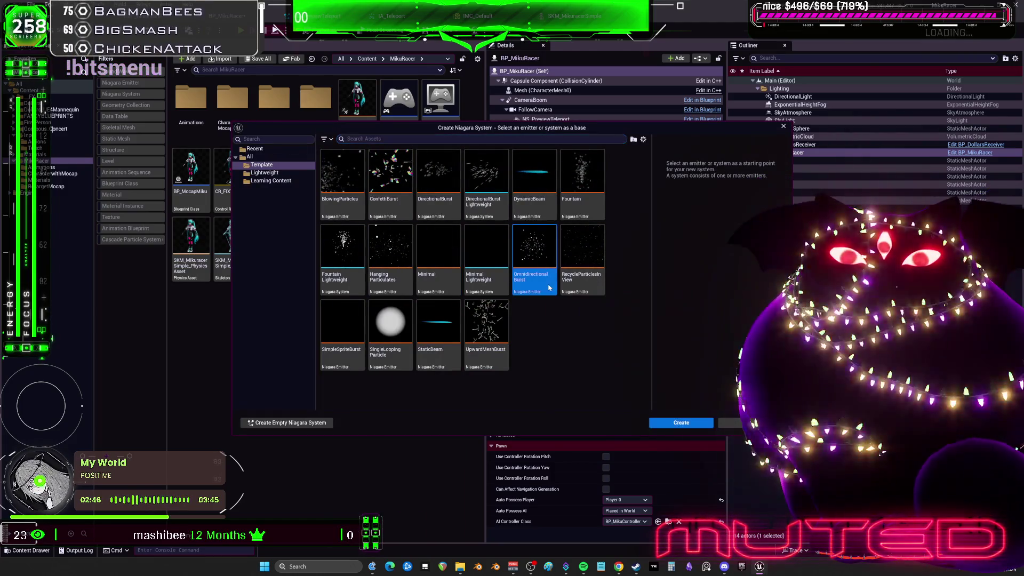
{"action": "left_click", "coordinate": [409, 279]}
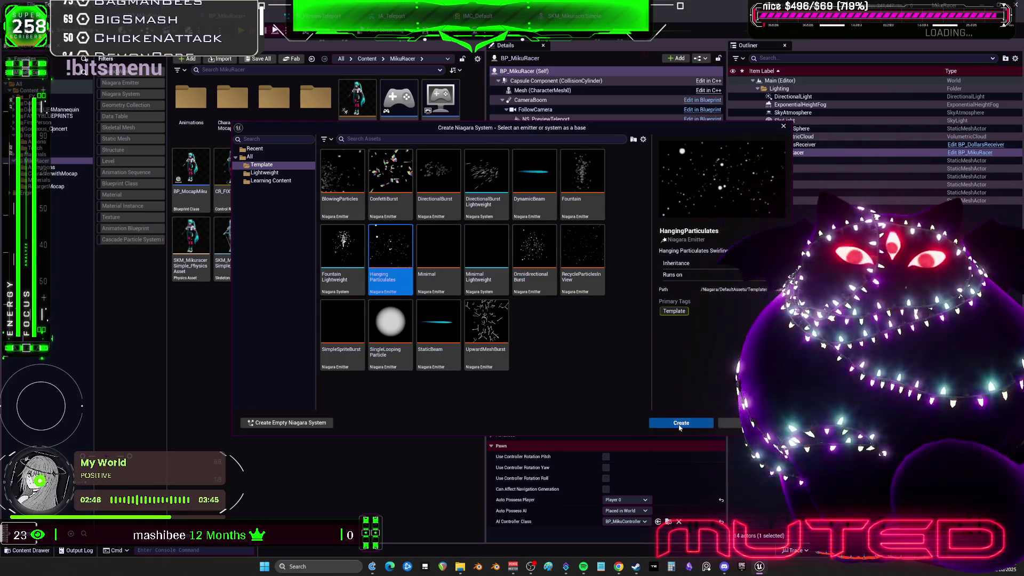
{"action": "left_click", "coordinate": [681, 423]}
Name the new system NS_PreviewMesh and open it in the Niagara editor.
{"action": "type", "text": "NS_te"}
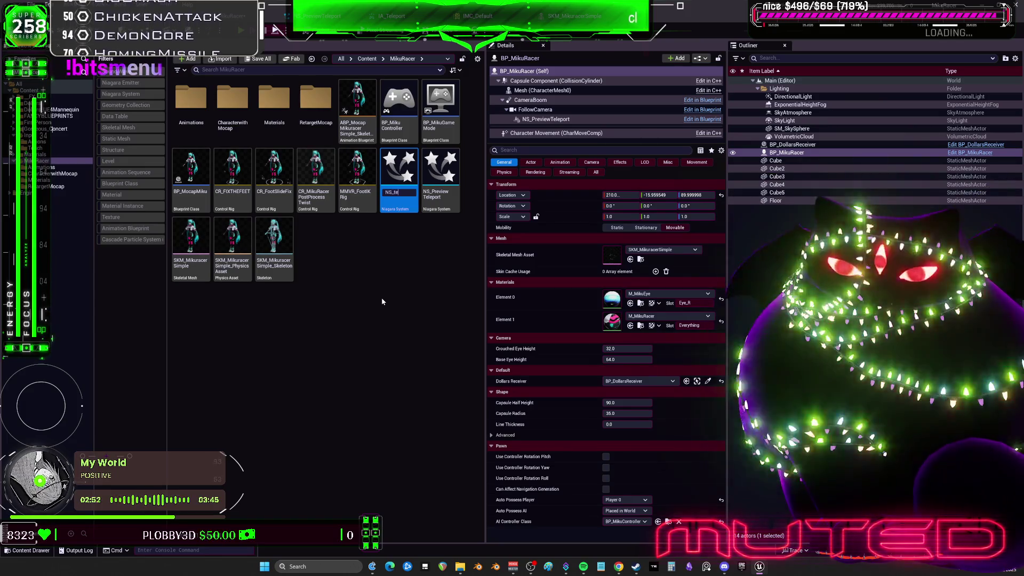
{"action": "type", "text": "lep"}
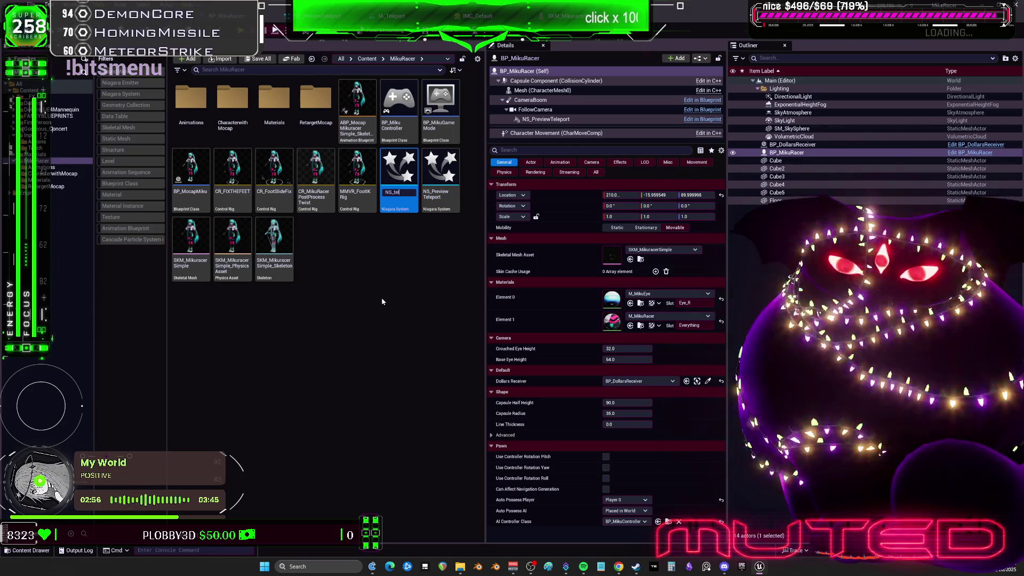
{"action": "key", "text": "BackSpace"}
{"action": "key", "text": "BackSpace"}
{"action": "key", "text": "BackSpace"}
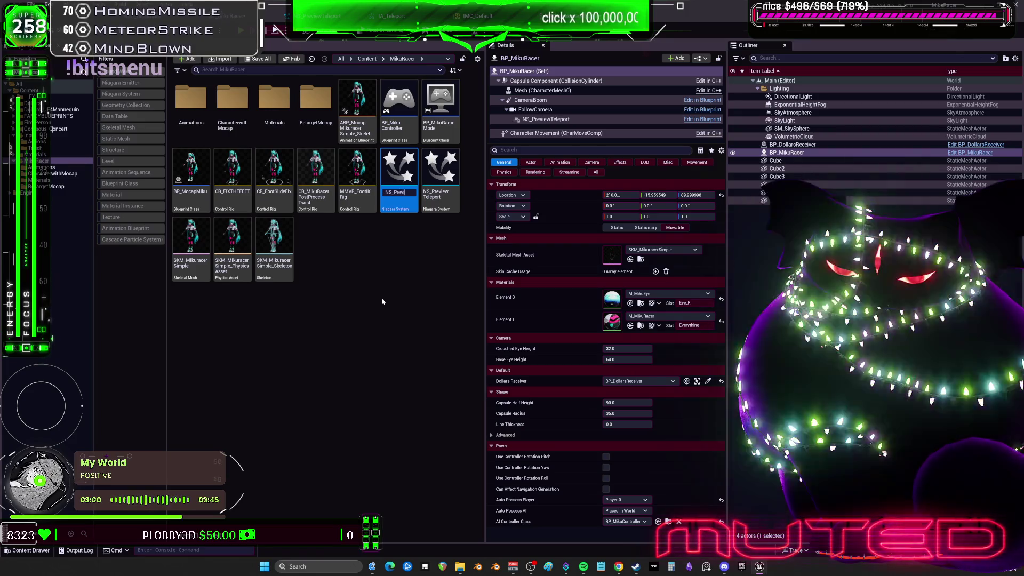
{"action": "type", "text": "sh"}
{"action": "key", "text": "Return"}
{"action": "double_click", "coordinate": [399, 170]}
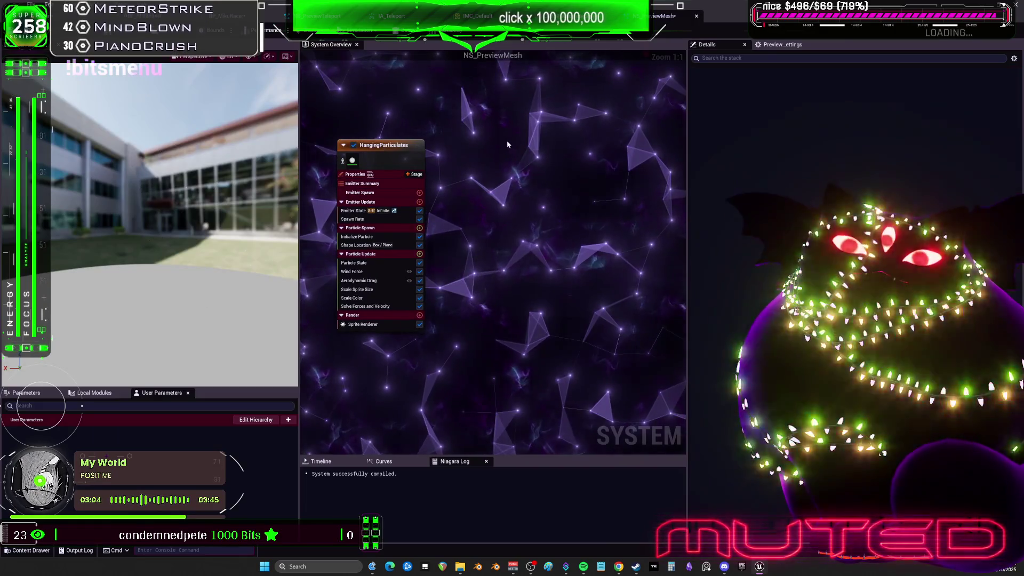
Copy the SingleLoopingParticle emitter from NS_PreviewTeleport.
{"action": "right_click", "coordinate": [474, 150]}
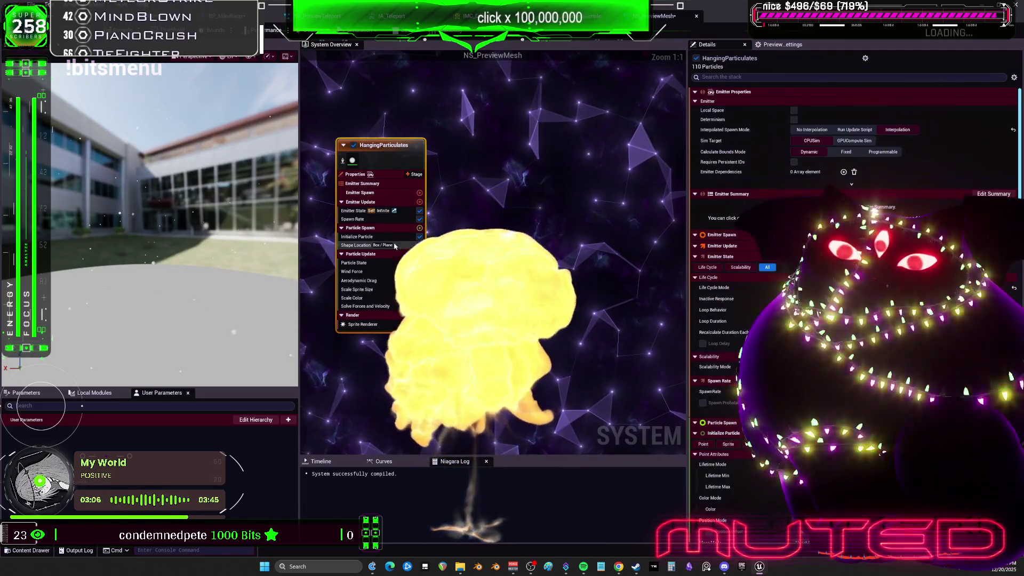
{"action": "left_click", "coordinate": [472, 116]}
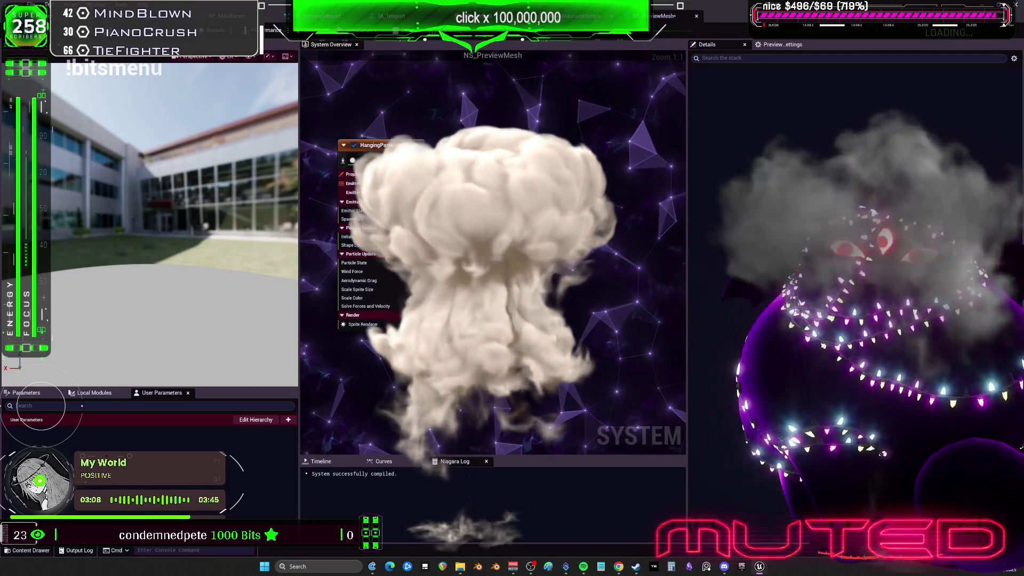
{"action": "left_click", "coordinate": [321, 16]}
{"action": "scroll", "coordinate": [486, 207], "scroll_direction": "down", "scroll_amount": 2}
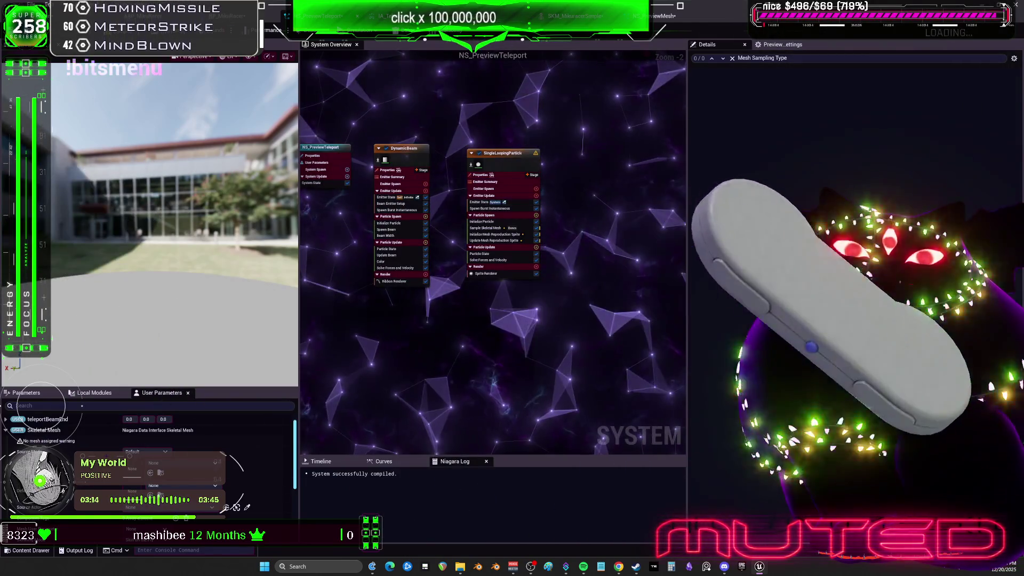
{"action": "left_click", "coordinate": [283, 16]}
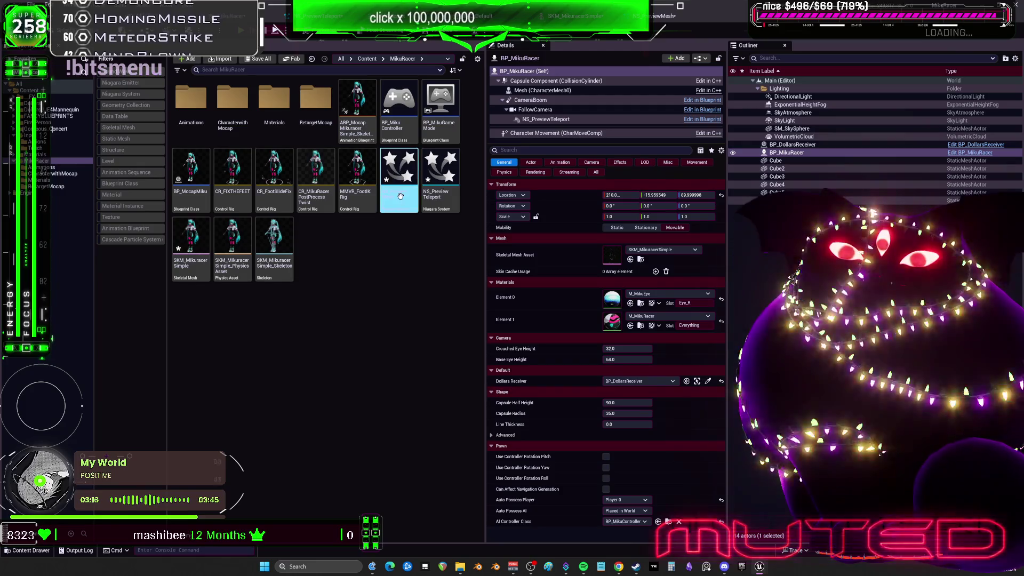
{"action": "left_click", "coordinate": [405, 16]}
{"action": "left_click", "coordinate": [322, 16]}
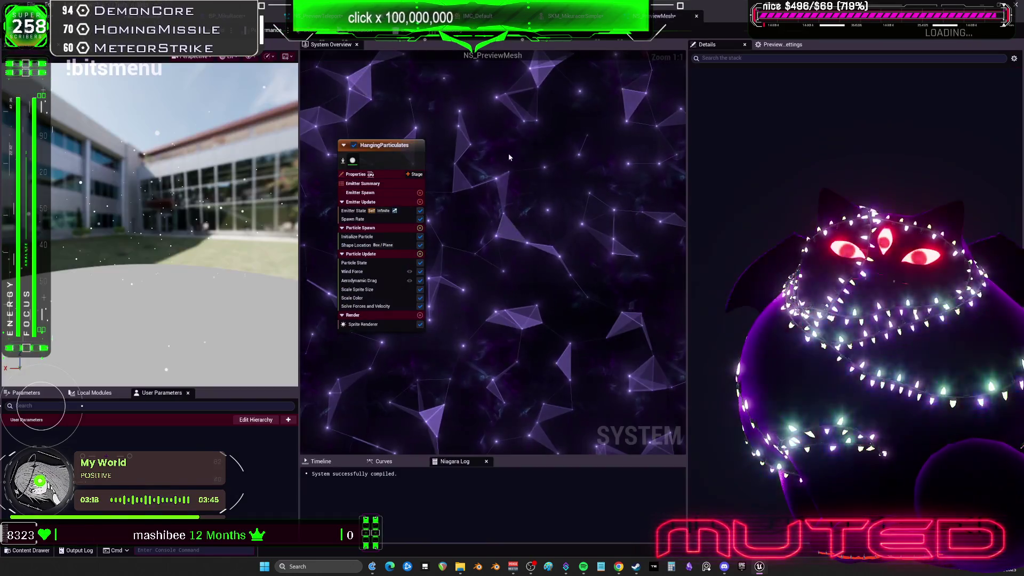
{"action": "left_click", "coordinate": [501, 153]}
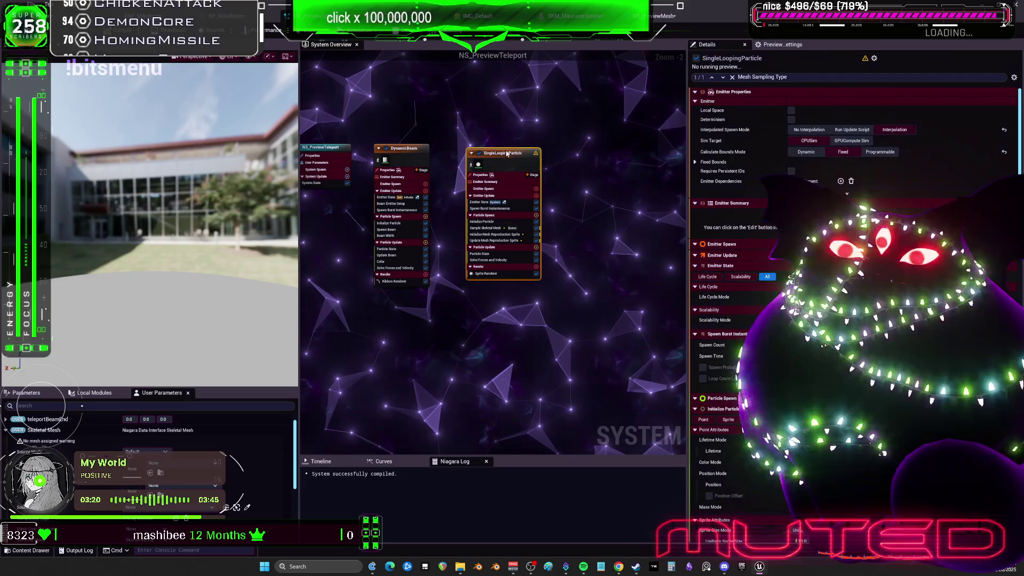
In NS_PreviewMesh, move the pasted emitter's skeletal mesh modules into HangingParticulates' Particle Spawn and delete it.
{"action": "left_click", "coordinate": [655, 16]}
{"action": "left_click_drag", "start_coordinate": [542, 168], "coordinate": [483, 155]}
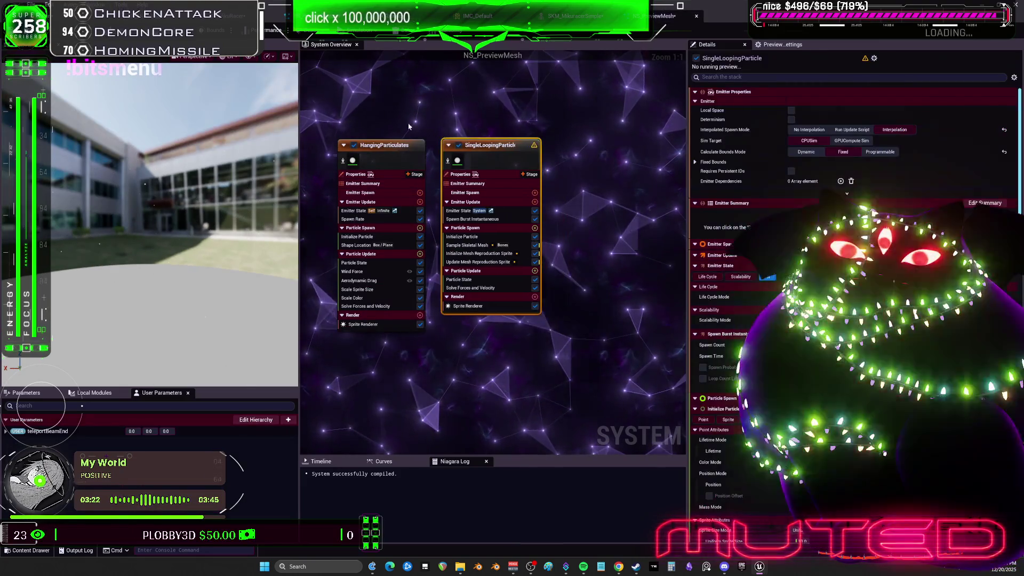
{"action": "left_click", "coordinate": [410, 146]}
{"action": "left_click_drag", "start_coordinate": [410, 112], "coordinate": [424, 107]}
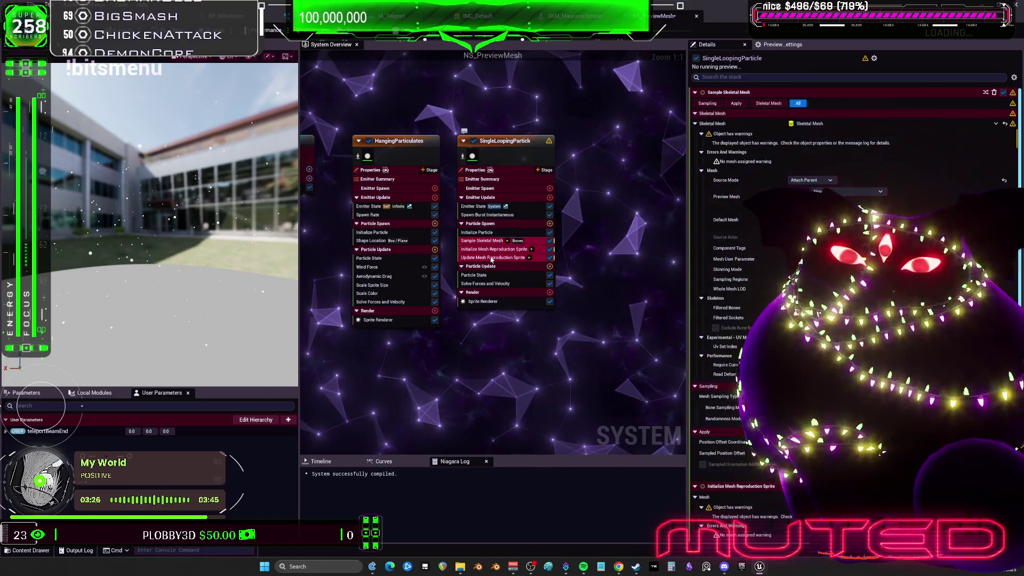
{"action": "key", "text": "ctrl+z"}
{"action": "left_click", "coordinate": [395, 223]}
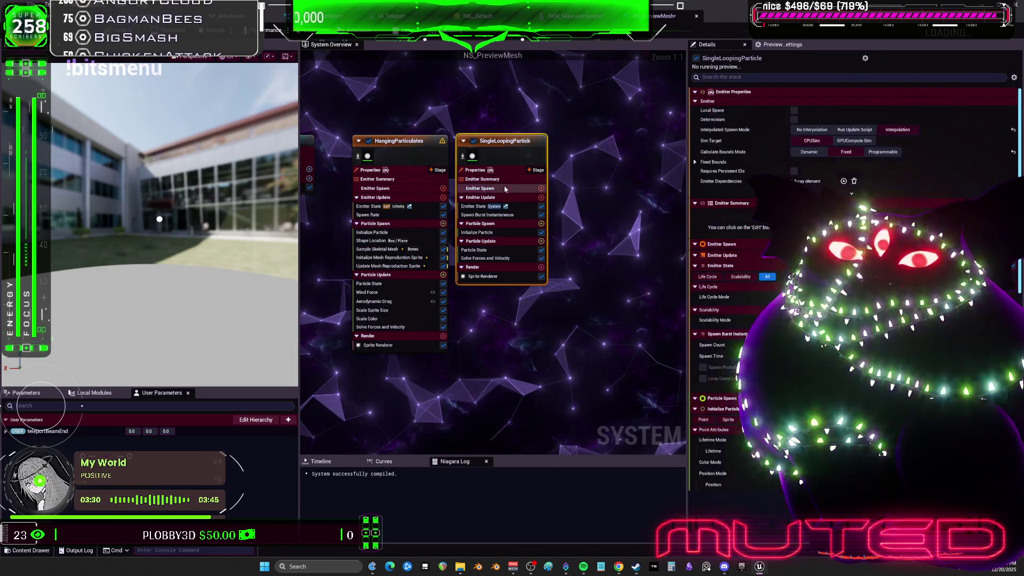
{"action": "key", "text": "ctrl+z"}
Return to the BP_MikuRacer event graph.
{"action": "left_click_drag", "start_coordinate": [503, 104], "coordinate": [558, 106]}
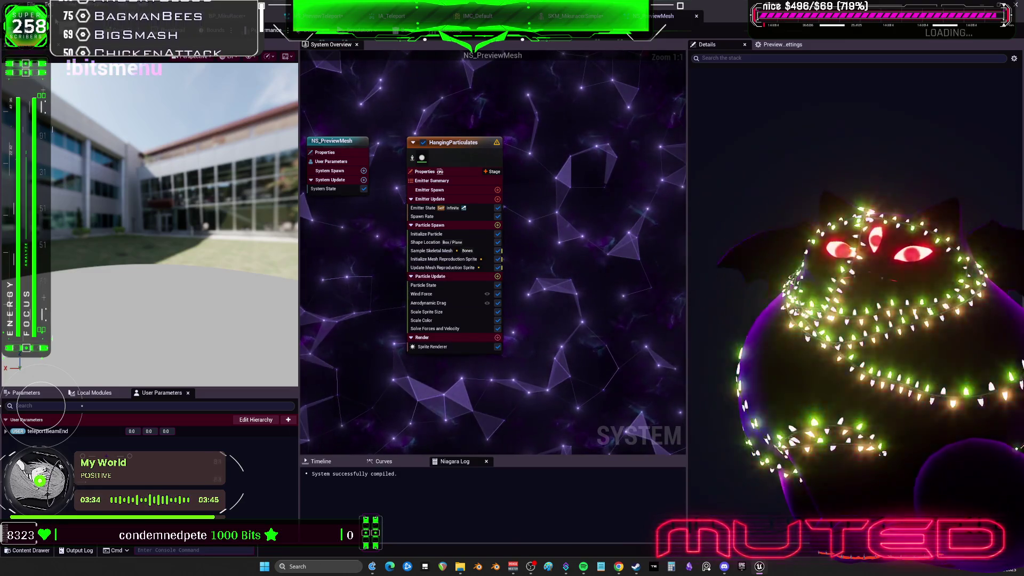
{"action": "key", "text": "ctrl+Tab"}
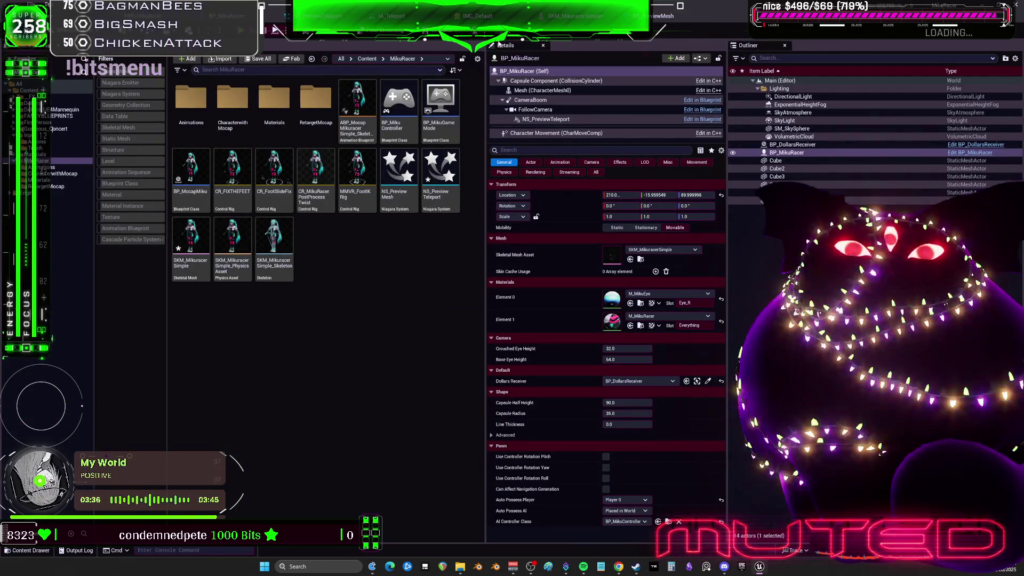
{"action": "key", "text": "ctrl+Tab"}
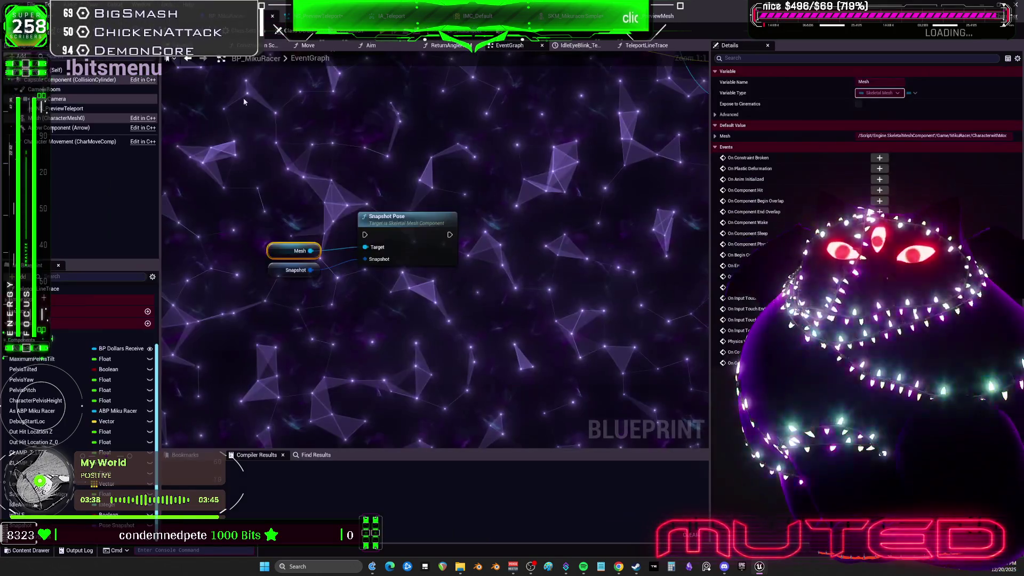
Delete the Mesh and Snapshot Pose nodes from the event graph.
{"action": "left_click_drag", "start_coordinate": [447, 302], "coordinate": [320, 229]}
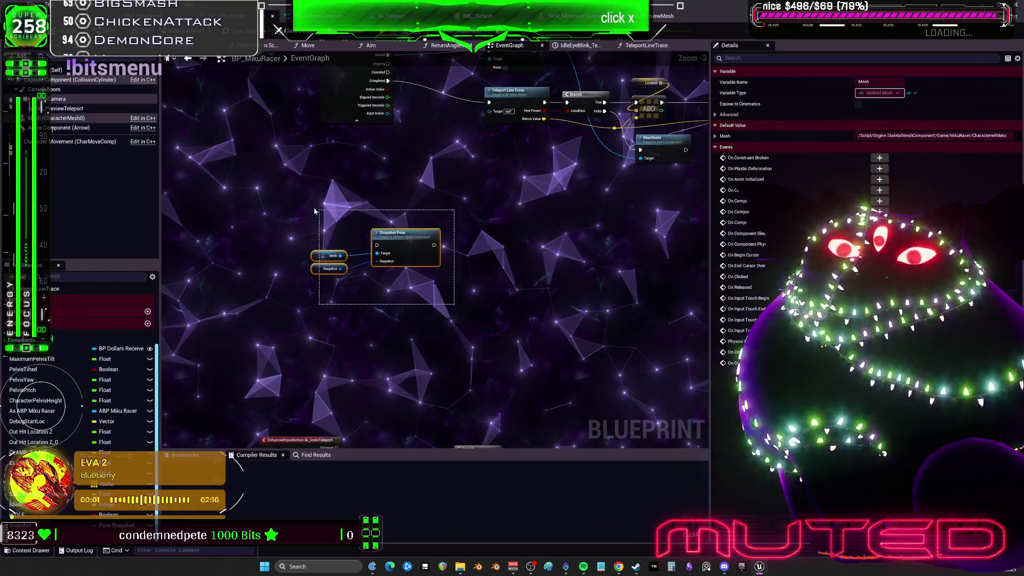
{"action": "key", "text": "Delete"}
{"action": "scroll", "coordinate": [389, 194], "scroll_direction": "up", "scroll_amount": 2}
{"action": "mouse_move", "coordinate": [389, 195]}
{"action": "left_mouse_down"}
{"action": "mouse_move", "coordinate": [453, 208]}
{"action": "mouse_move", "coordinate": [470, 189]}
{"action": "left_mouse_up"}
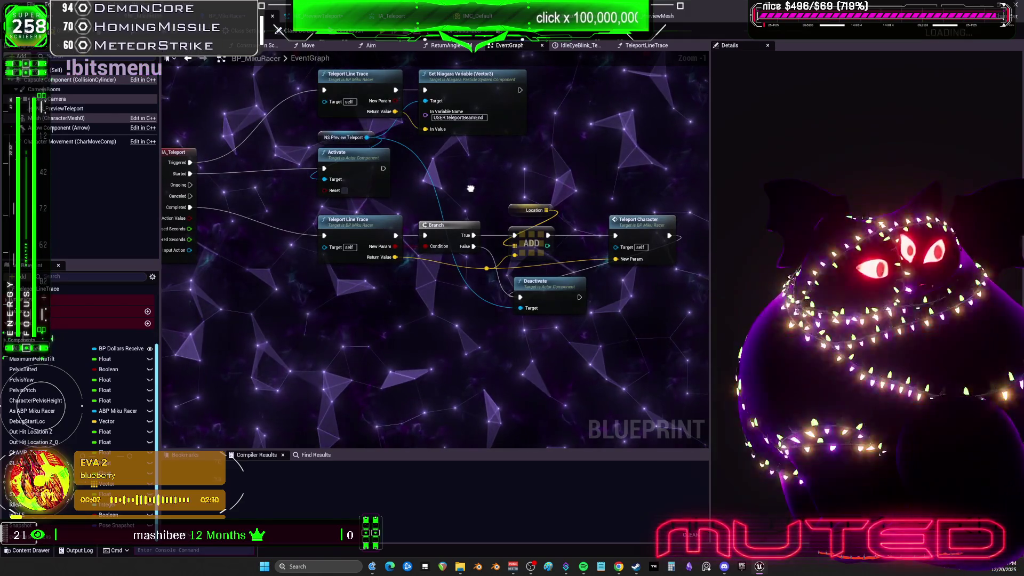
Add a Niagara component to the character and assign it the NS_PreviewMesh system.
{"action": "left_click", "coordinate": [58, 118]}
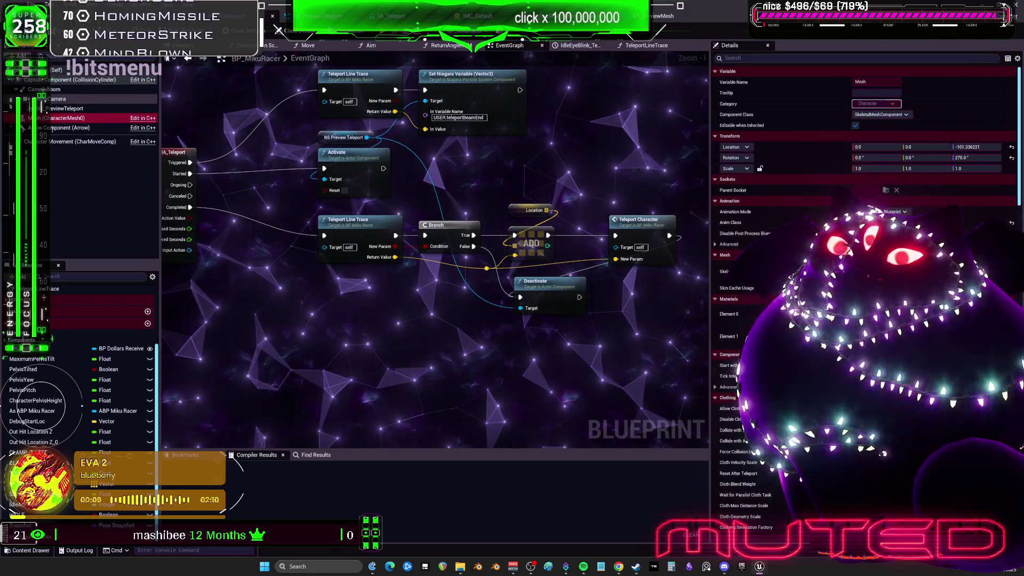
{"action": "left_click", "coordinate": [21, 56]}
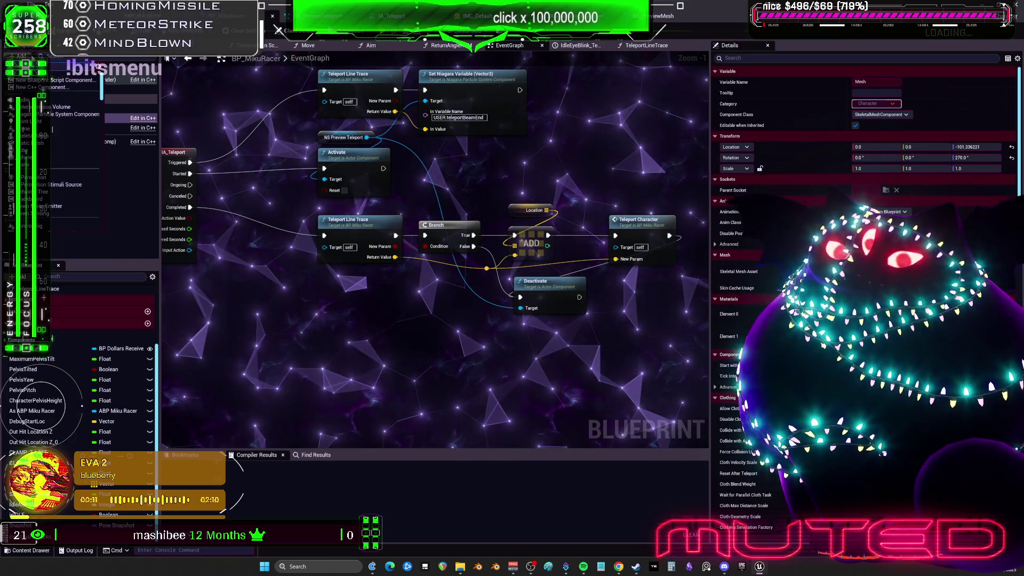
{"action": "left_click", "coordinate": [75, 114]}
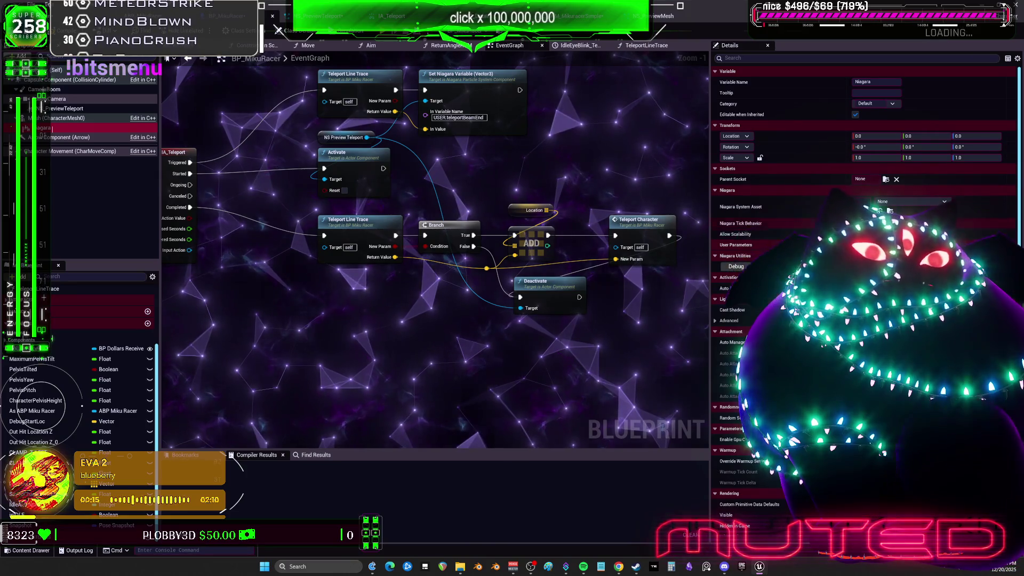
{"action": "left_click", "coordinate": [909, 201]}
{"action": "left_click", "coordinate": [886, 211]}
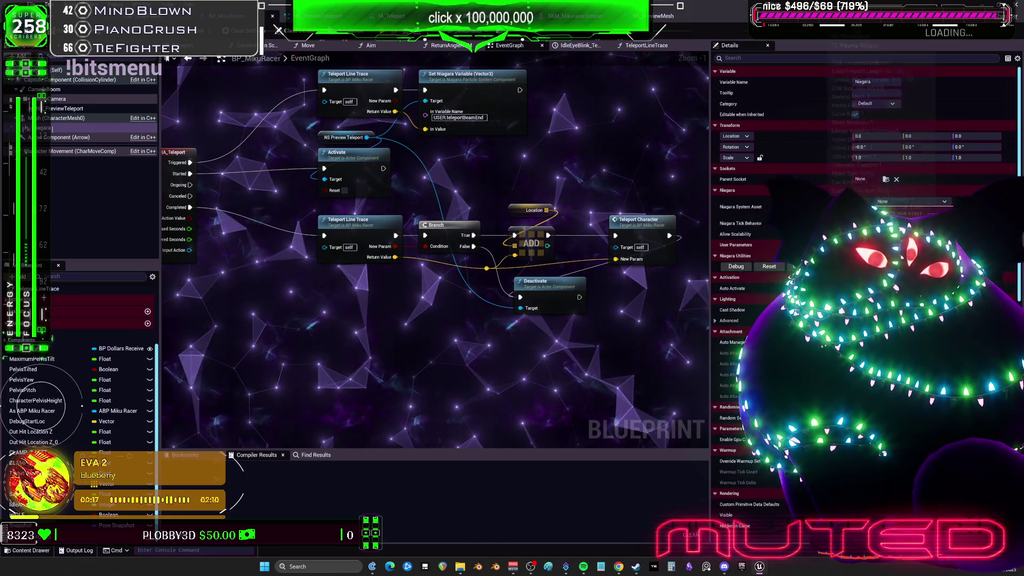
Connect a Niagara component getter to the Set Niagara Variable Target, then go back to NS_PreviewMesh.
{"action": "mouse_move", "coordinate": [80, 128]}
{"action": "left_mouse_down"}
{"action": "mouse_move", "coordinate": [214, 240]}
{"action": "mouse_move", "coordinate": [310, 344]}
{"action": "mouse_move", "coordinate": [377, 358]}
{"action": "left_mouse_up"}
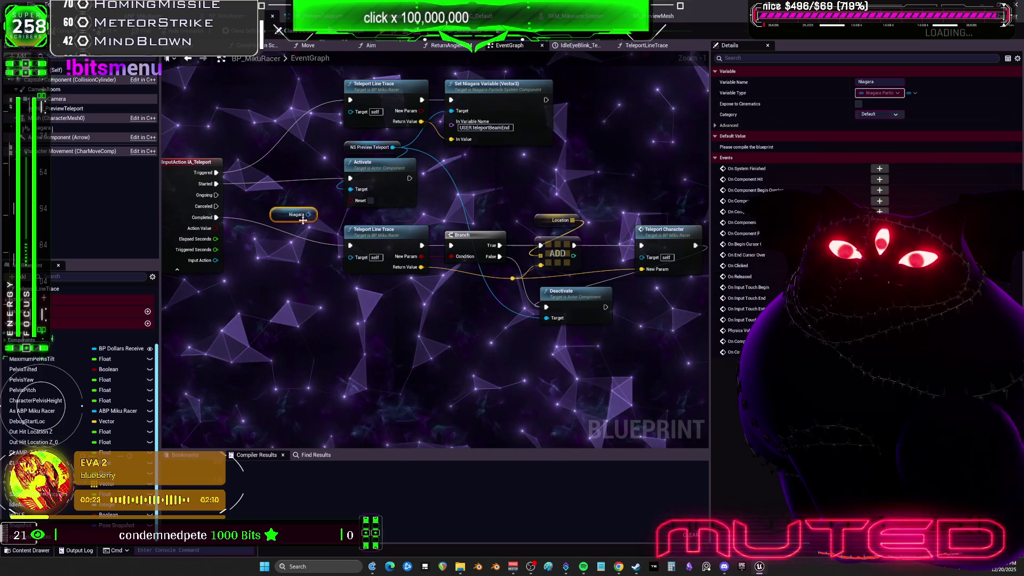
{"action": "left_click_drag", "start_coordinate": [303, 220], "coordinate": [314, 203]}
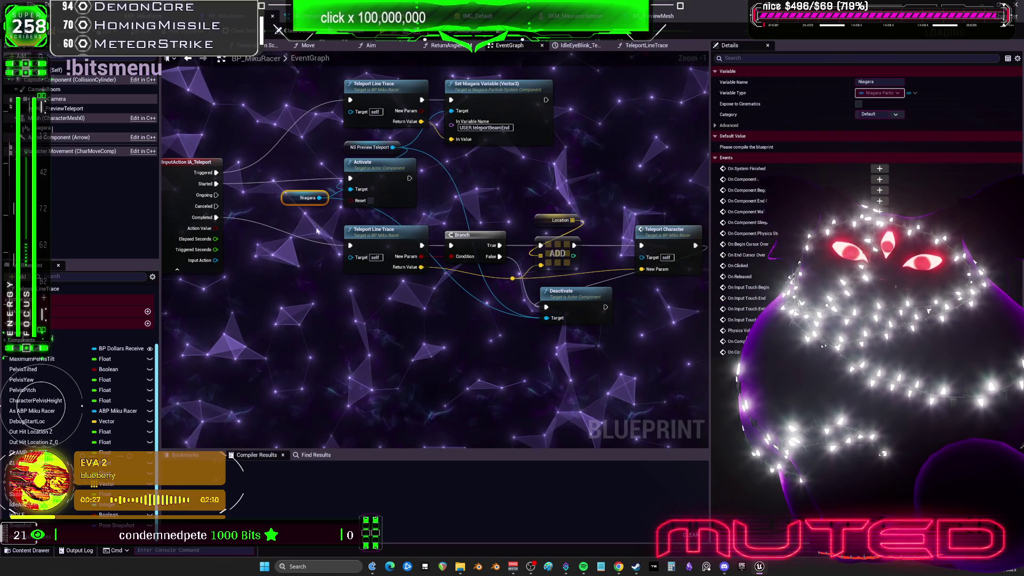
{"action": "left_click_drag", "start_coordinate": [522, 170], "coordinate": [510, 209]}
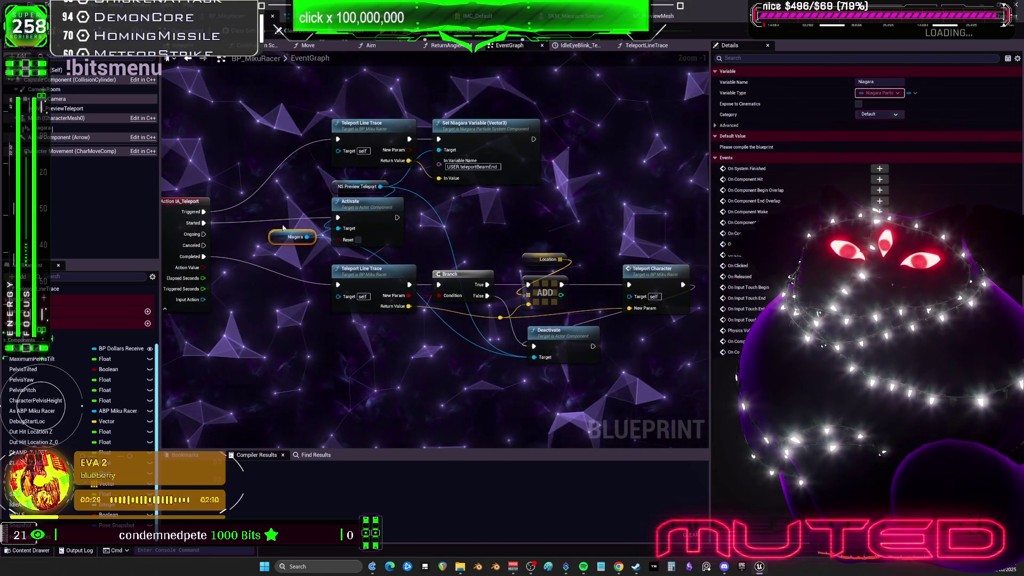
{"action": "left_click_drag", "start_coordinate": [307, 237], "coordinate": [440, 150]}
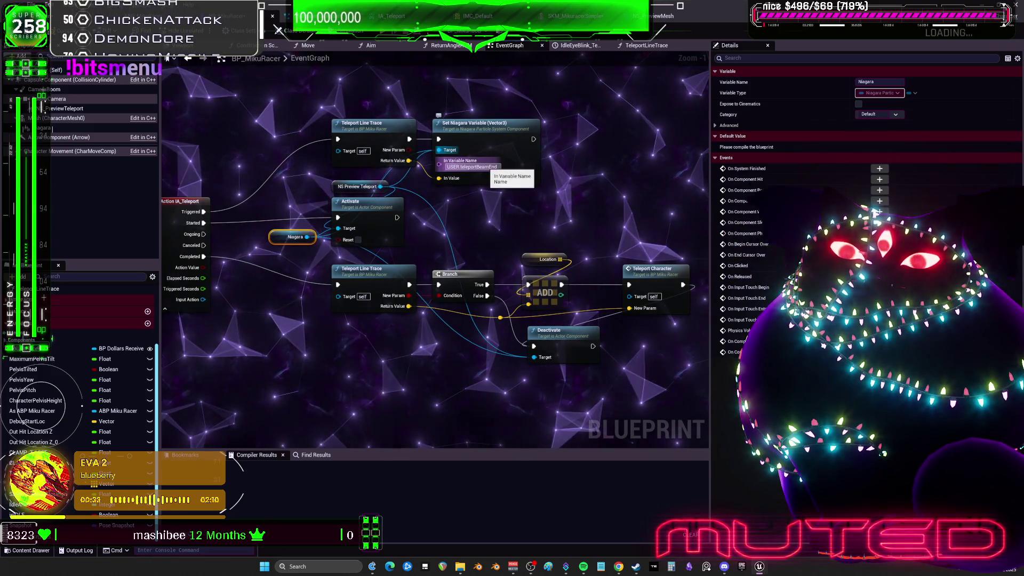
{"action": "left_click", "coordinate": [465, 124]}
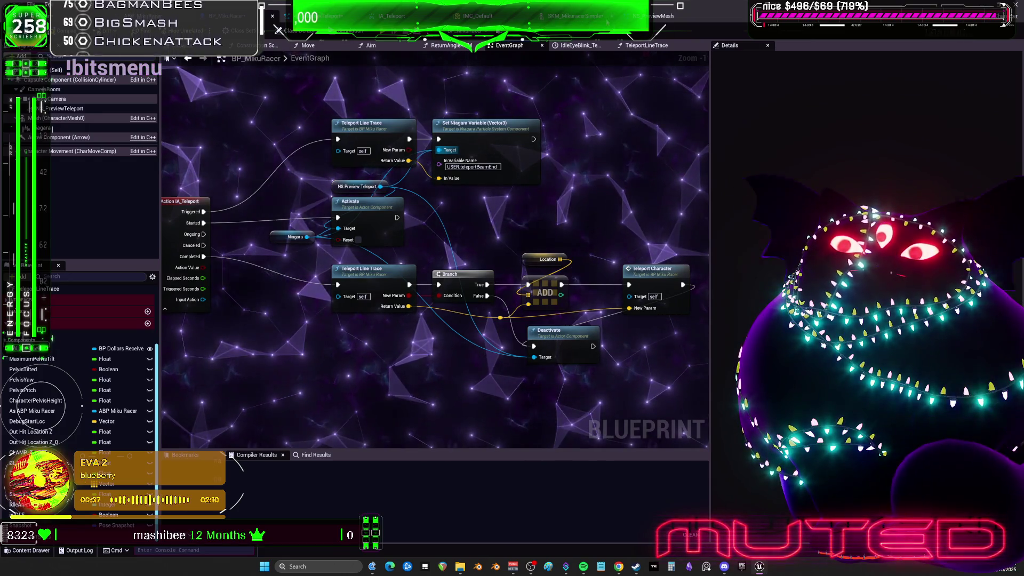
{"action": "left_click", "coordinate": [661, 16]}
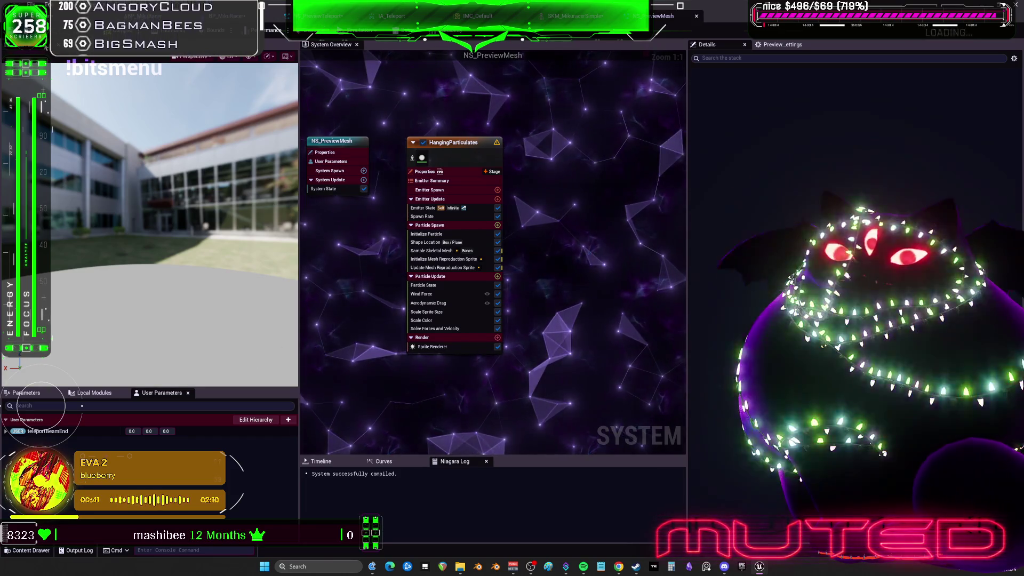
Compile the changes, run a Play In Editor test of the character, and end the session.
{"action": "left_click", "coordinate": [275, 29]}
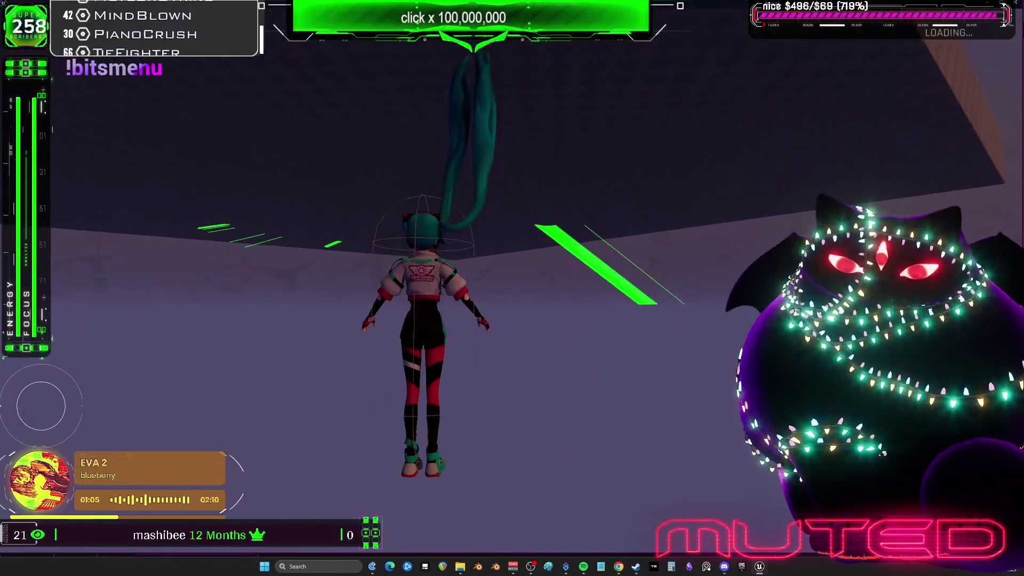
{"action": "key", "text": "Escape"}
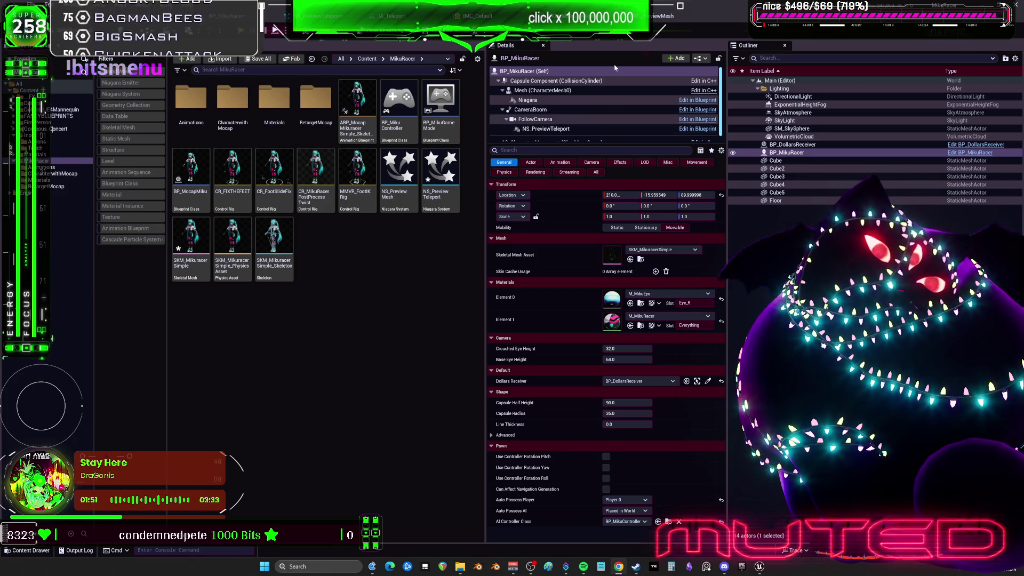
Play-test walking the character around with W/A/S and triggering teleports, then stop the session.
{"action": "key", "text": "alt+p"}
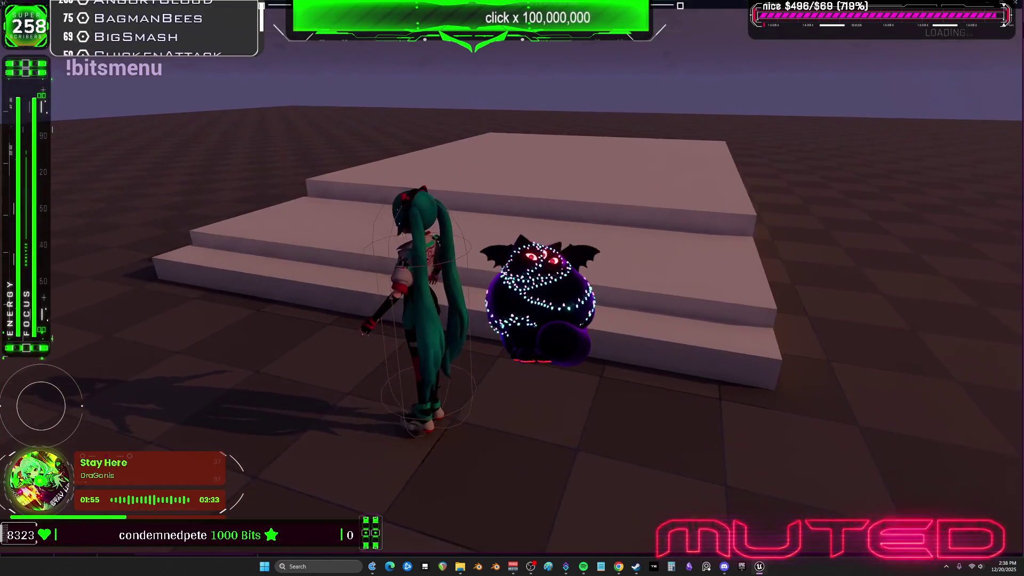
{"action": "key", "text": "w"}
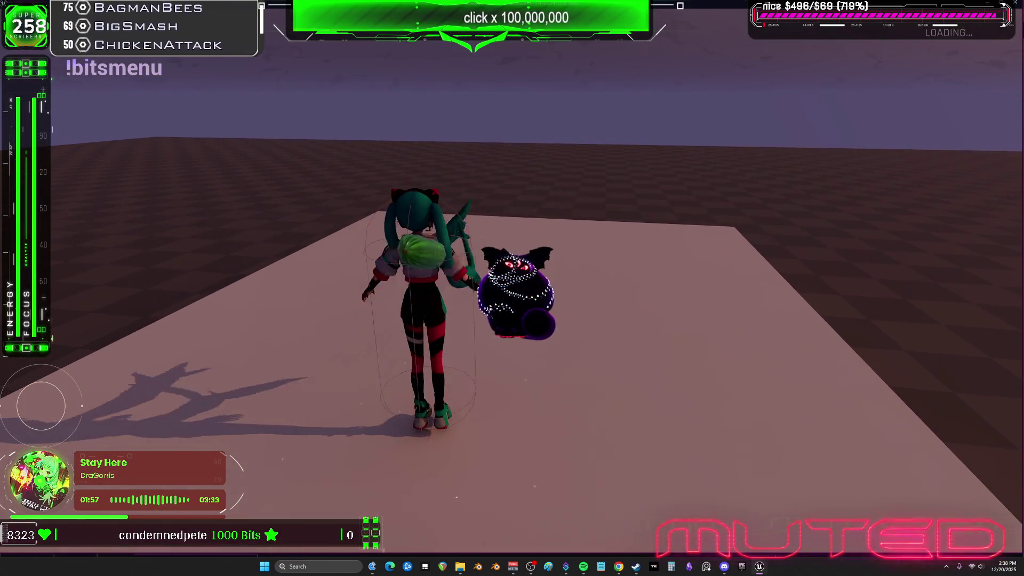
{"action": "key", "text": "s"}
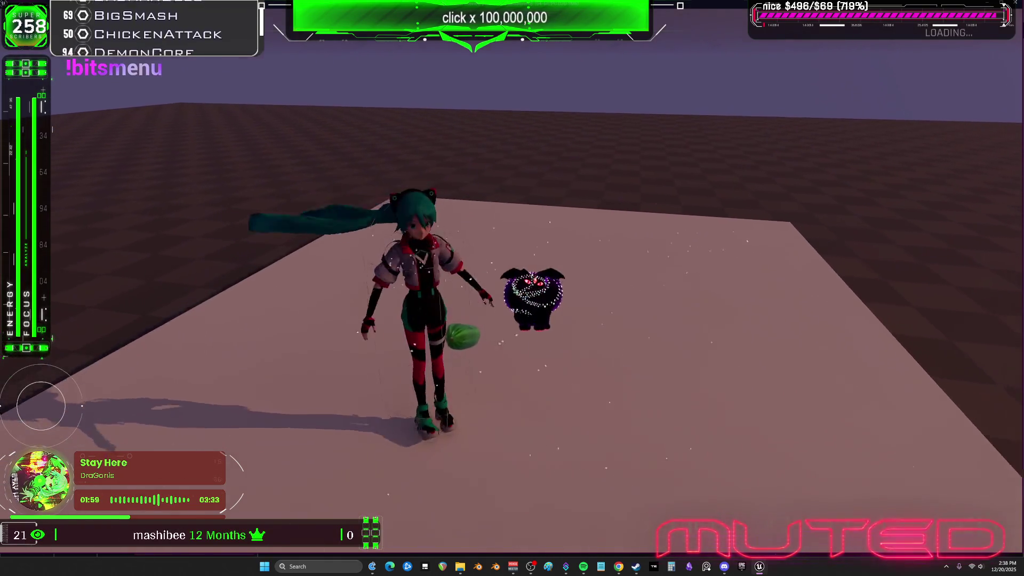
{"action": "key", "text": "s"}
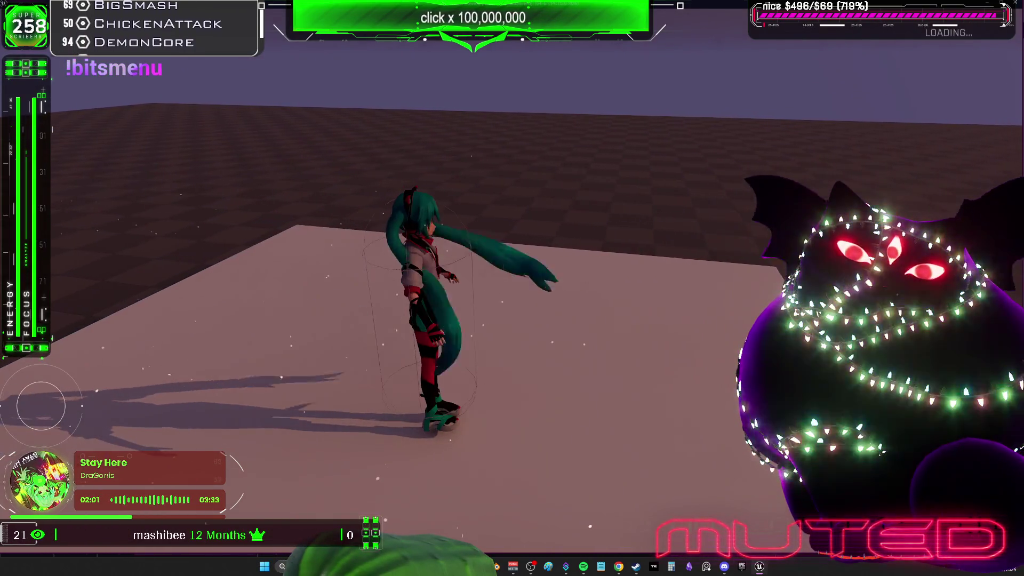
{"action": "key", "text": "a"}
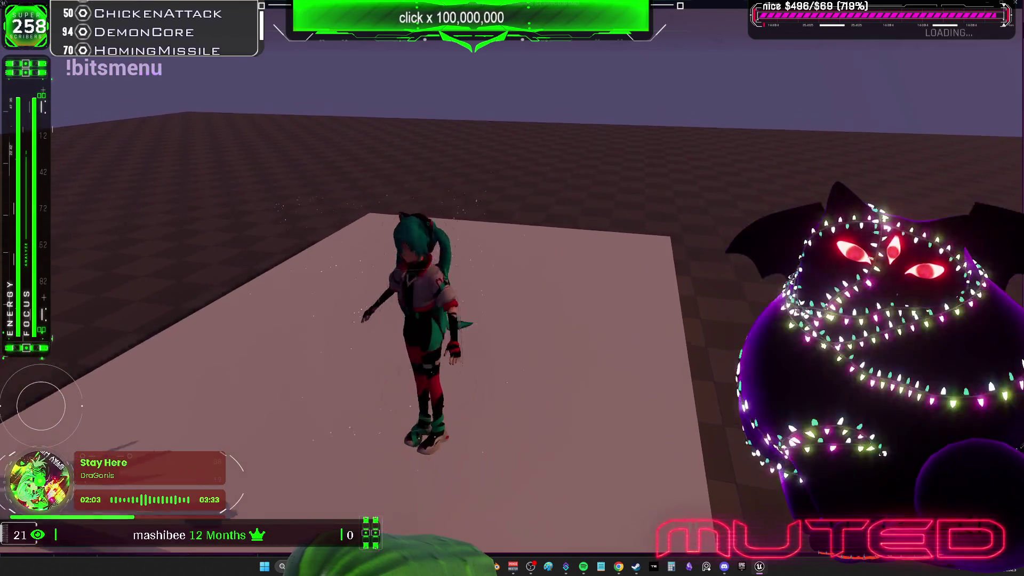
{"action": "key", "text": "s"}
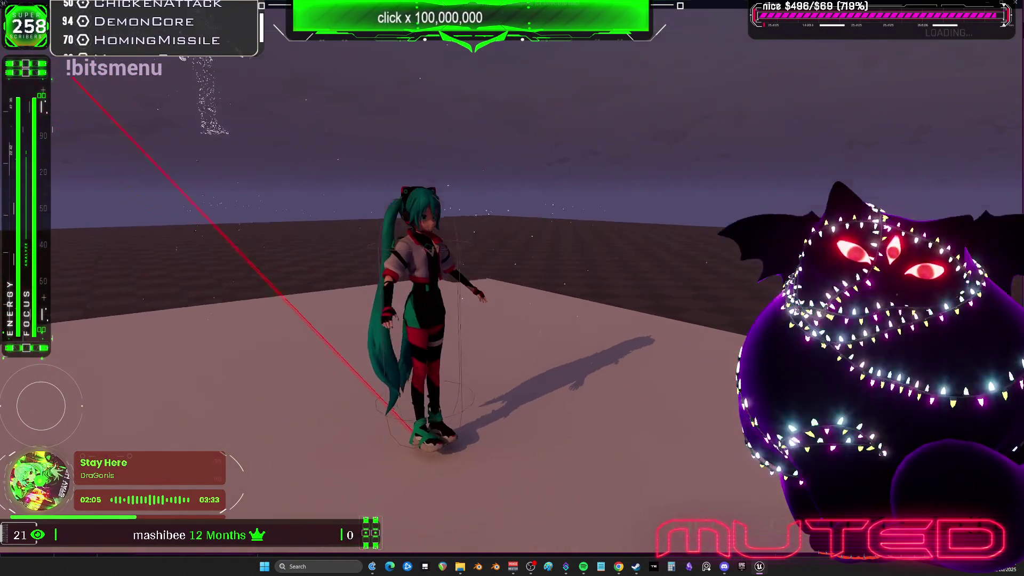
{"action": "key", "text": "w"}
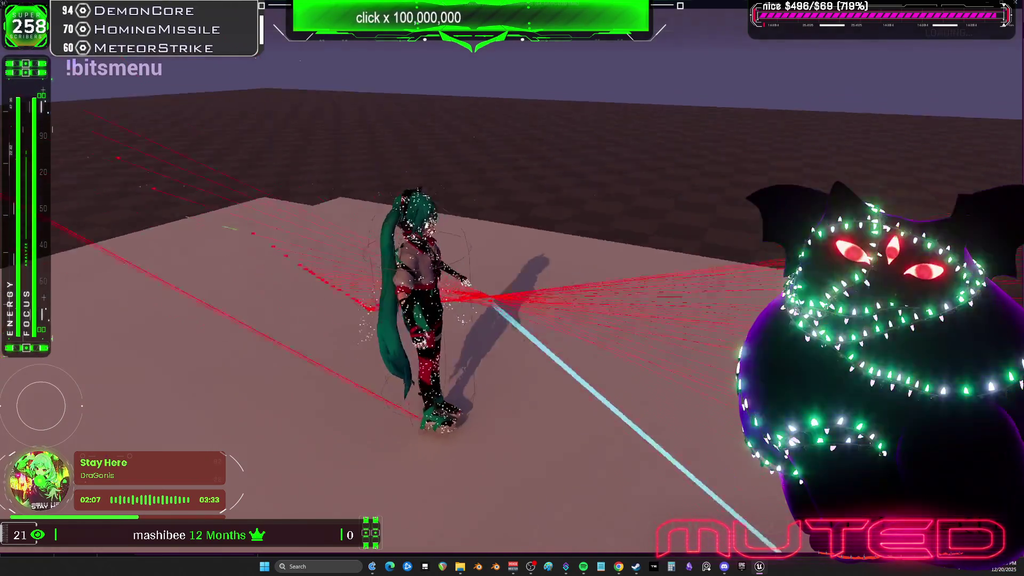
{"action": "key", "text": "s"}
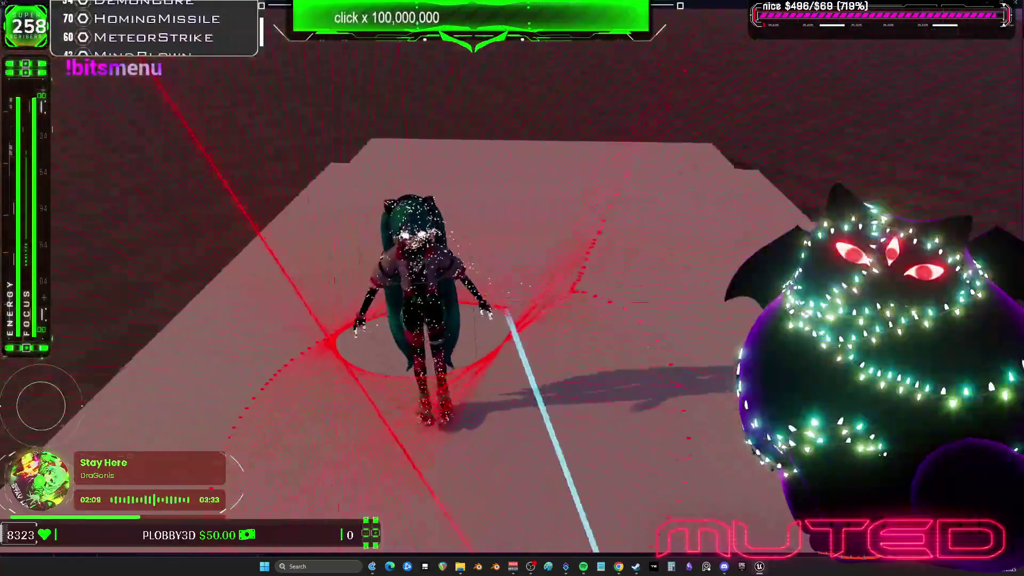
{"action": "key", "text": "w"}
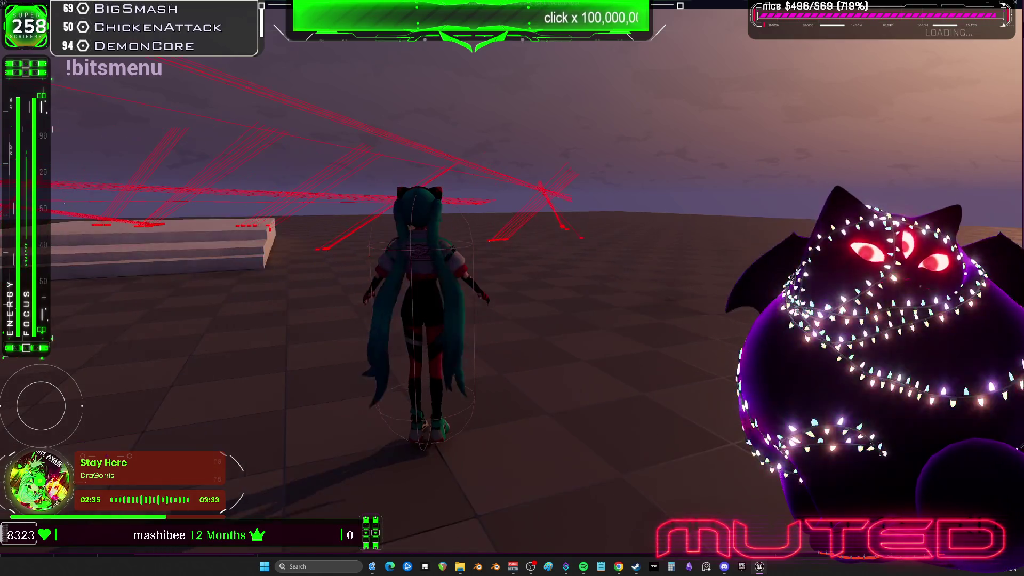
{"action": "key", "text": "alt+Tab"}
{"action": "key", "text": "Escape"}
Set the Line Trace By Channel's Draw Debug Type to None in TeleportLineTrace.
{"action": "left_click", "coordinate": [197, 158]}
{"action": "double_click", "coordinate": [197, 159]}
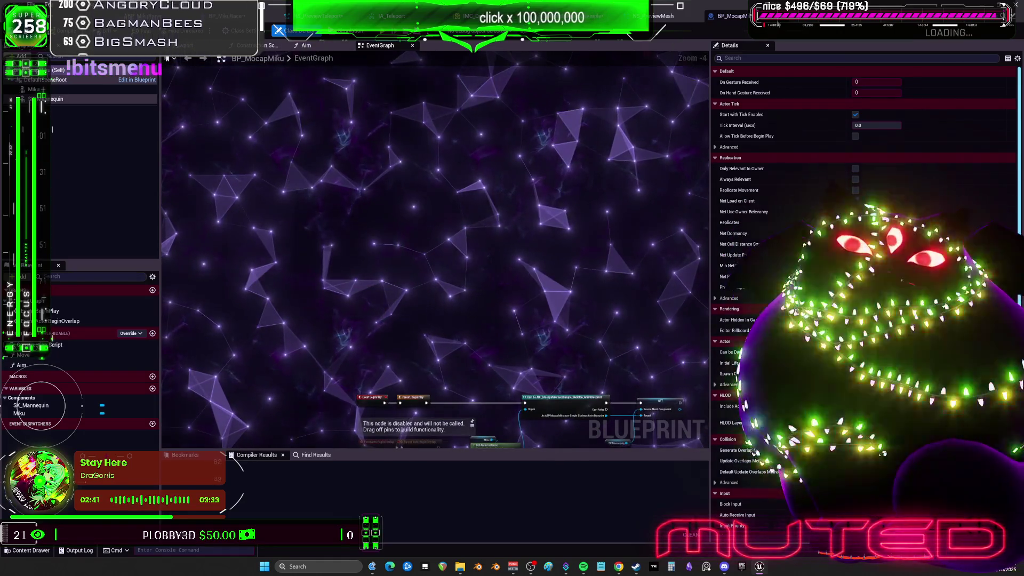
{"action": "left_click", "coordinate": [224, 16]}
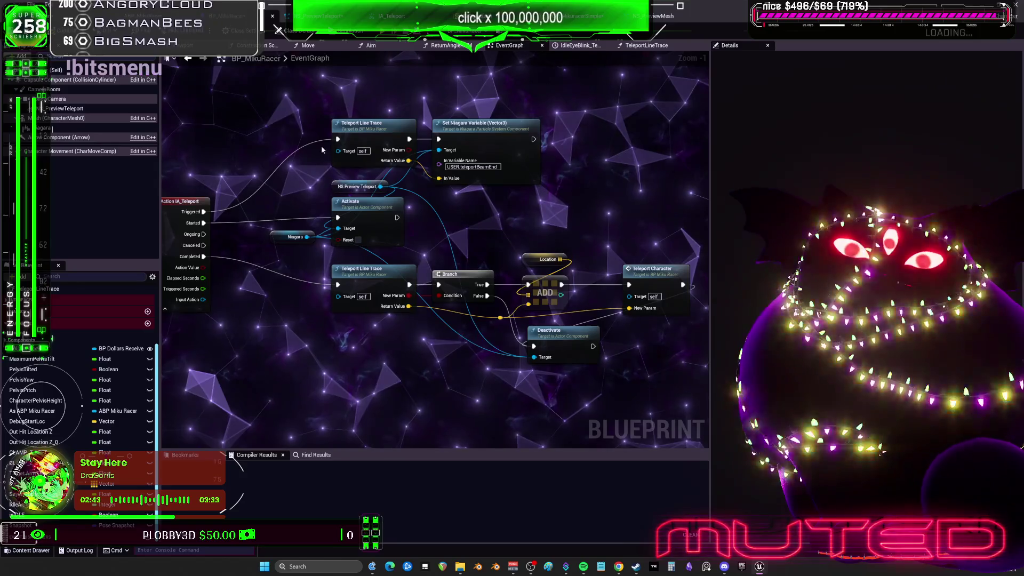
{"action": "double_click", "coordinate": [390, 274]}
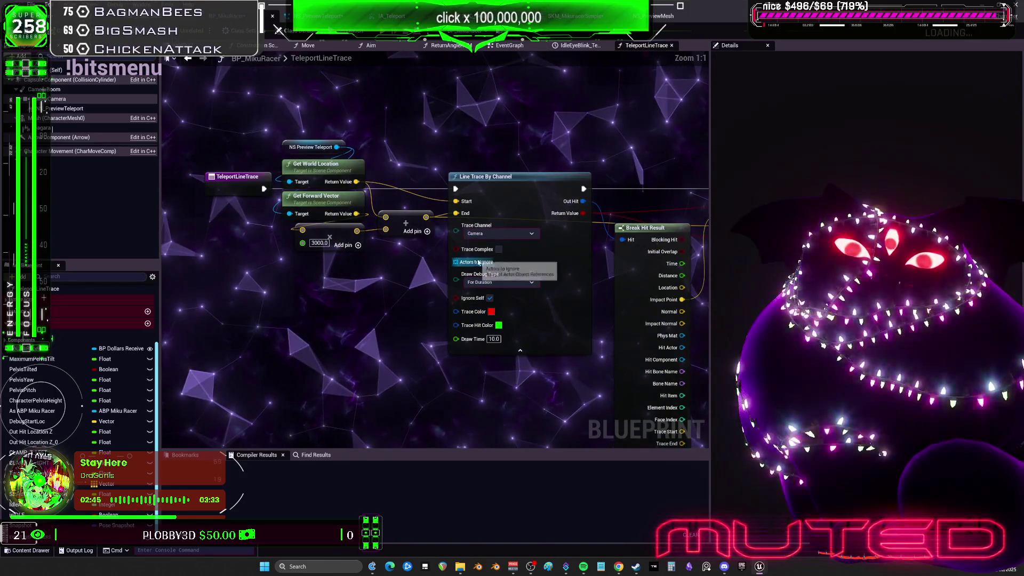
{"action": "left_click", "coordinate": [504, 283]}
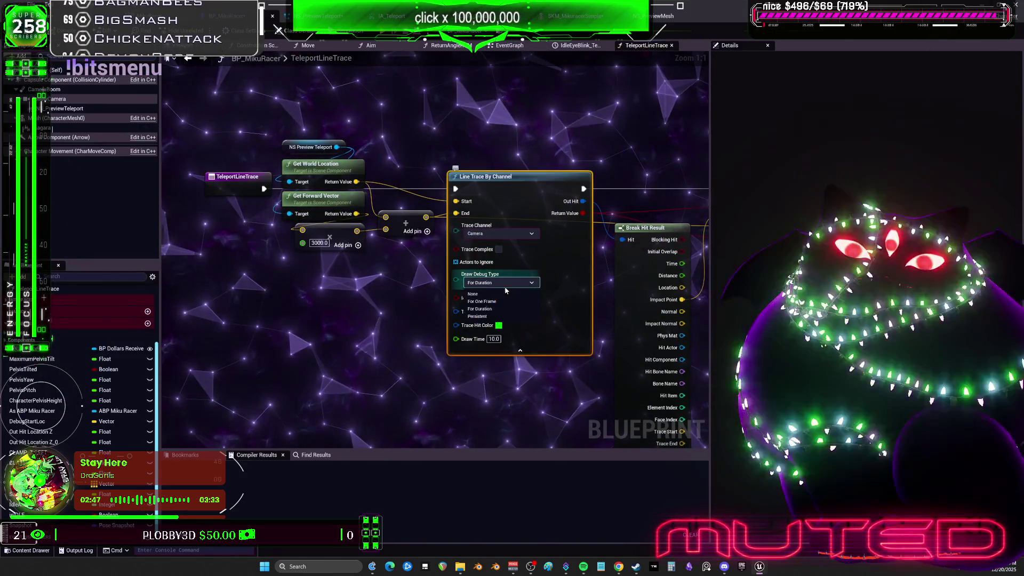
{"action": "left_click", "coordinate": [486, 294]}
Compile and save BP_MikuRacer, then close its editor.
{"action": "left_click_drag", "start_coordinate": [394, 272], "coordinate": [299, 267]}
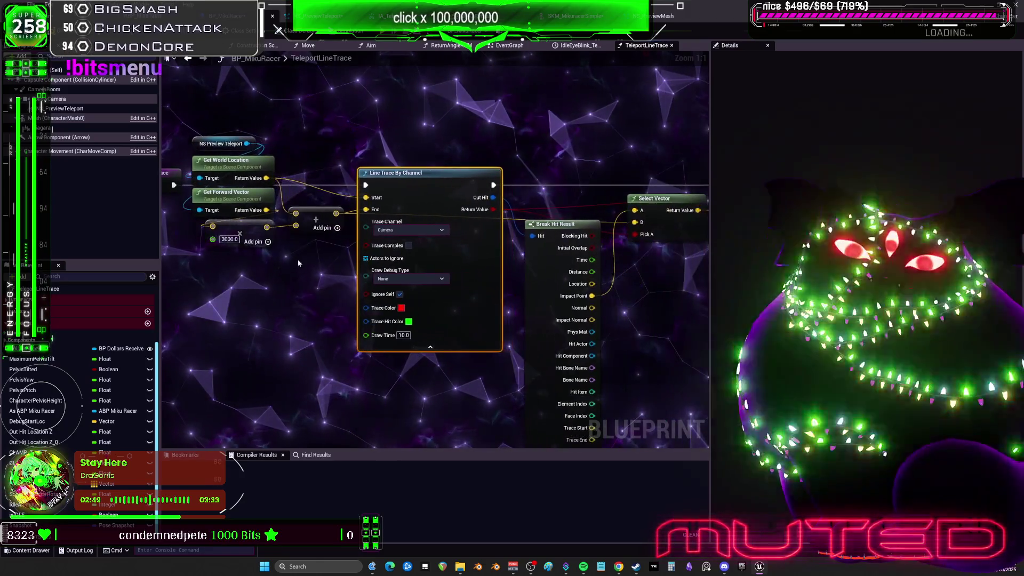
{"action": "key", "text": "F7"}
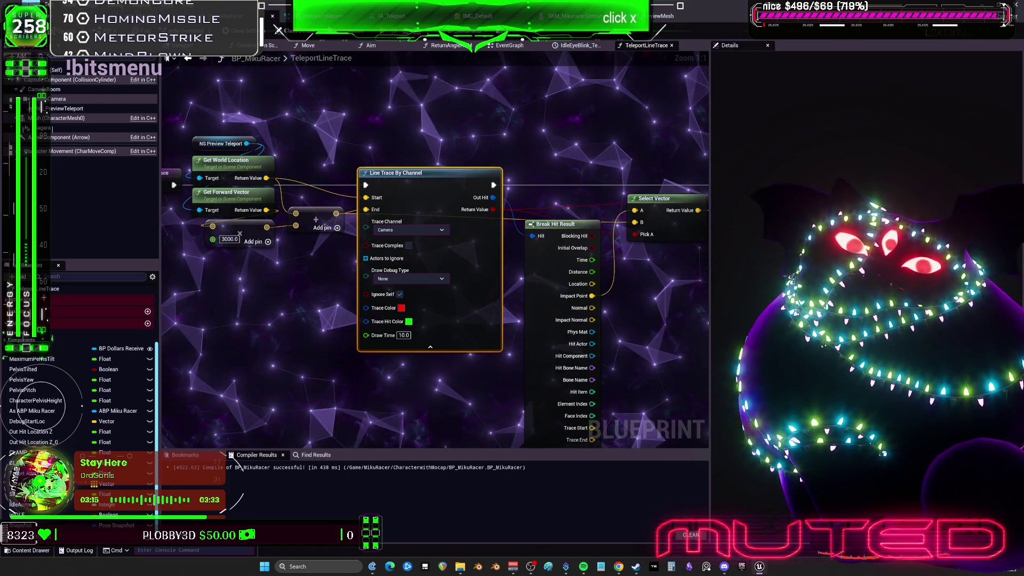
{"action": "key", "text": "ctrl+s"}
{"action": "left_click", "coordinate": [277, 31]}
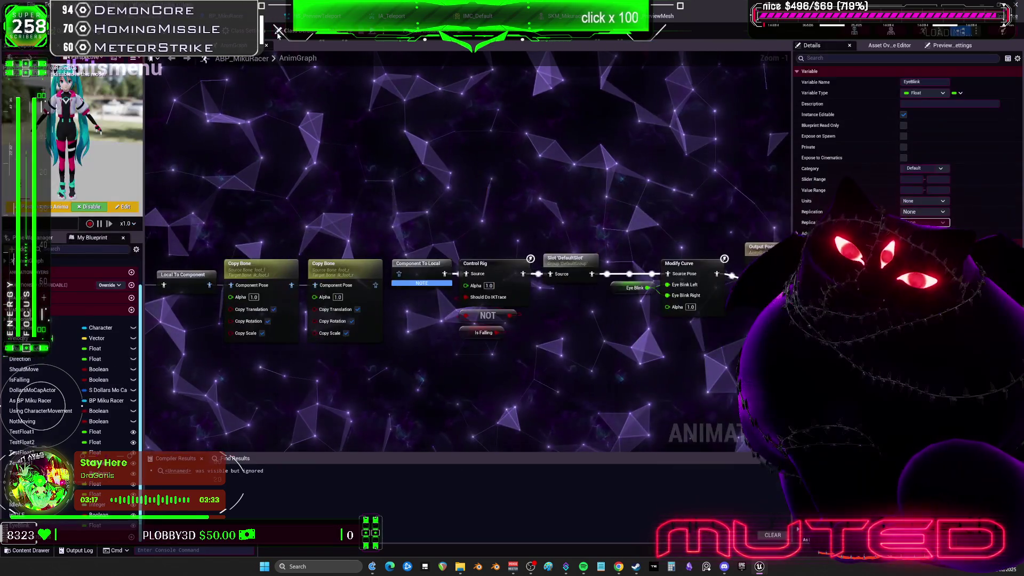
Close ABP_MikuRacer and delete the SingleLoopingParticle emitter from NS_PreviewTeleport.
{"action": "left_click", "coordinate": [277, 30]}
{"action": "scroll", "coordinate": [521, 159], "scroll_direction": "up", "scroll_amount": 2}
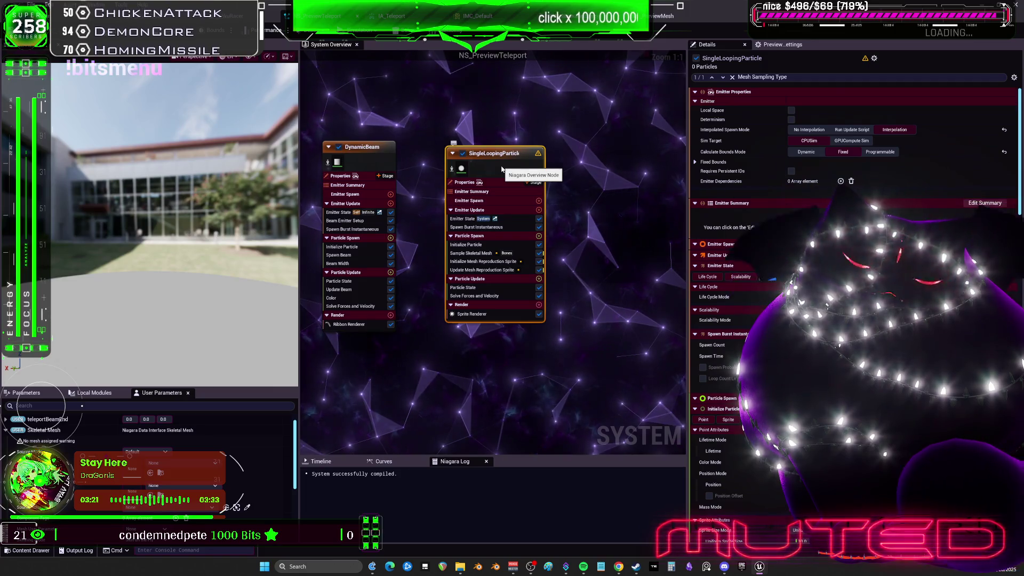
{"action": "key", "text": "Delete"}
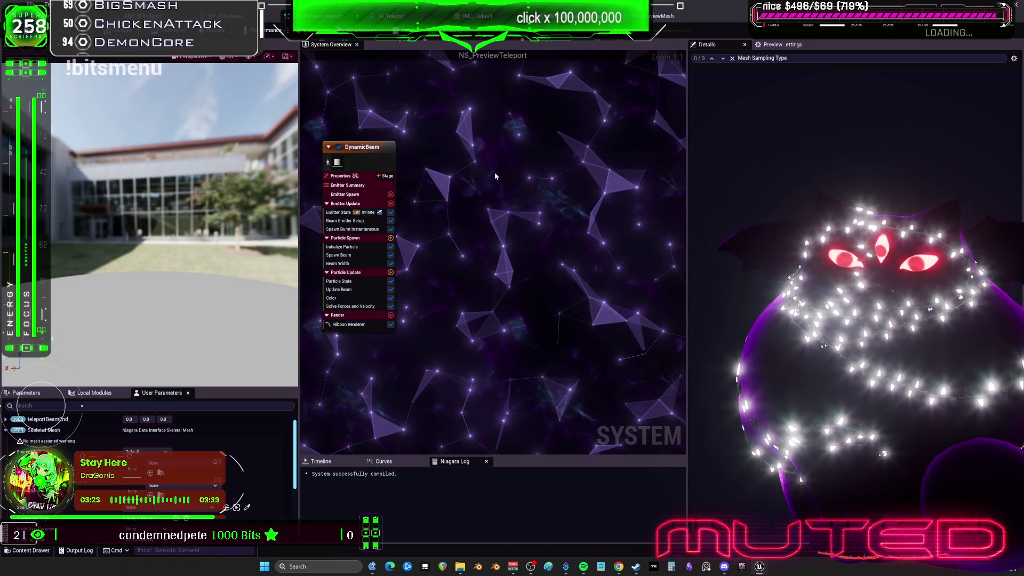
Recompile BP_MikuRacer and return to the NS_PreviewMesh system.
{"action": "left_click", "coordinate": [656, 15]}
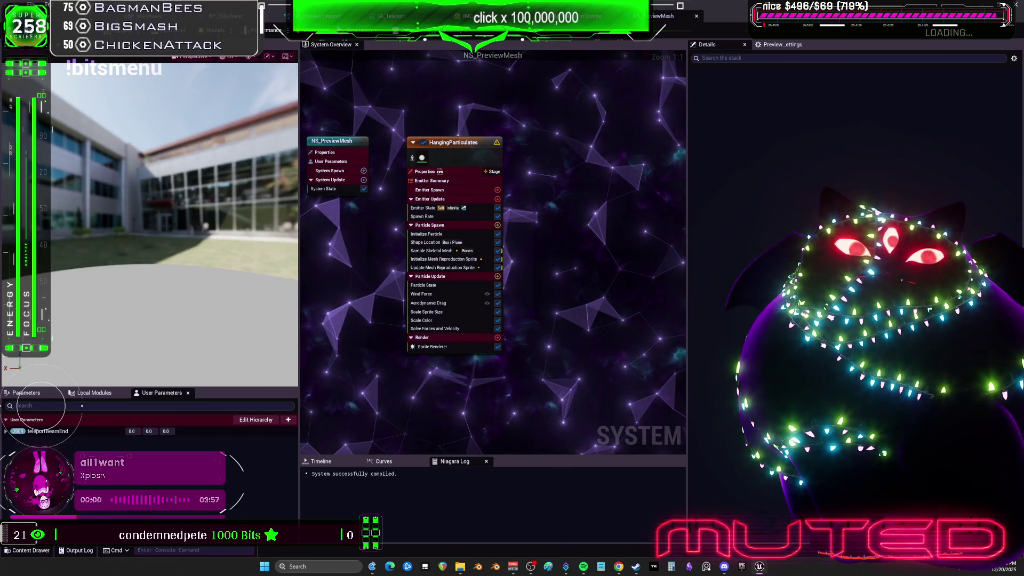
{"action": "key", "text": "ctrl+b"}
{"action": "key", "text": "alt+Tab"}
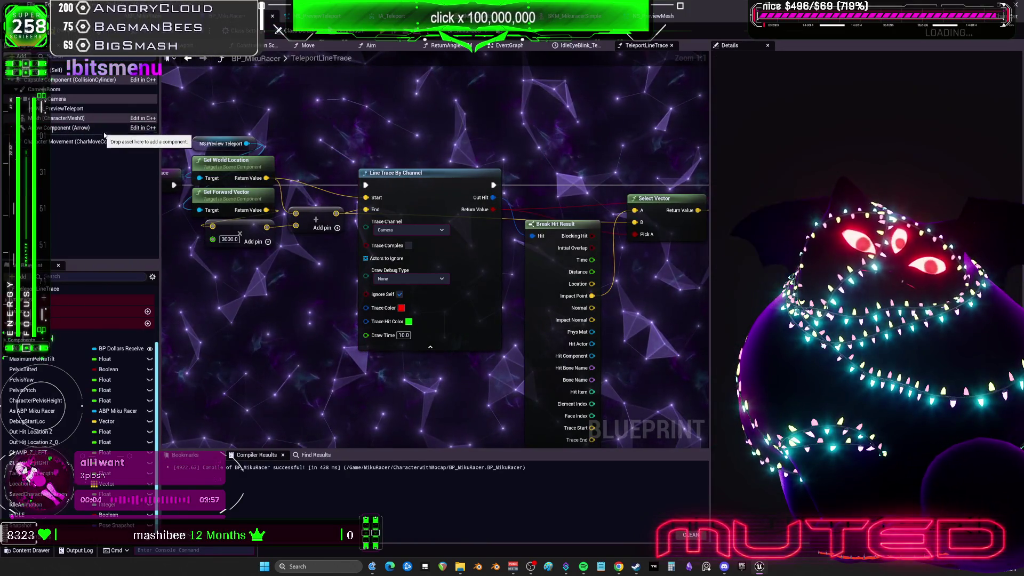
{"action": "key", "text": "F7"}
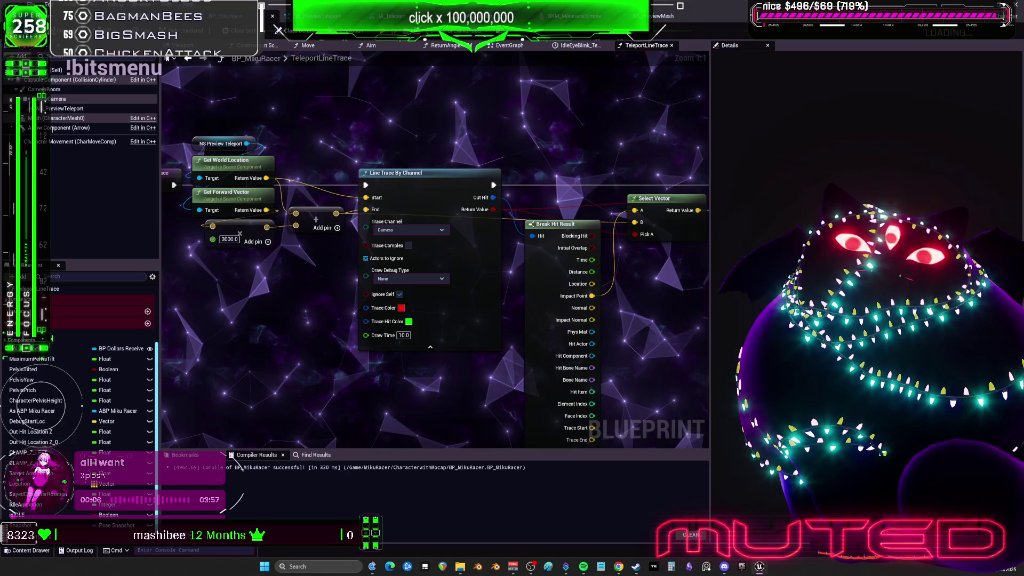
{"action": "key", "text": "alt+Tab"}
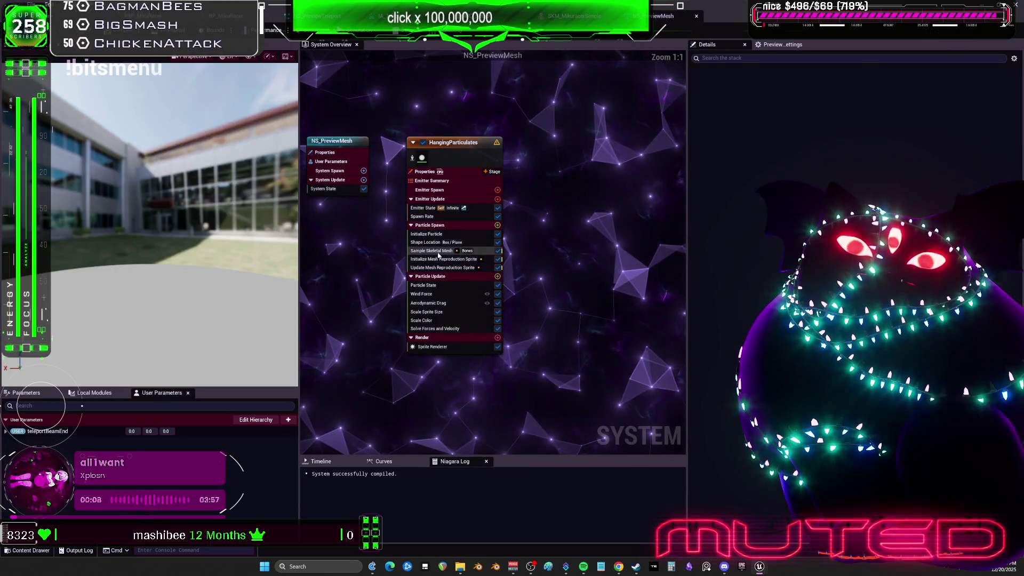
Set Sample Skeletal Mesh's Source Mode to Source with SKM_MikuracerSimple as preview and default mesh.
{"action": "left_click", "coordinate": [448, 251]}
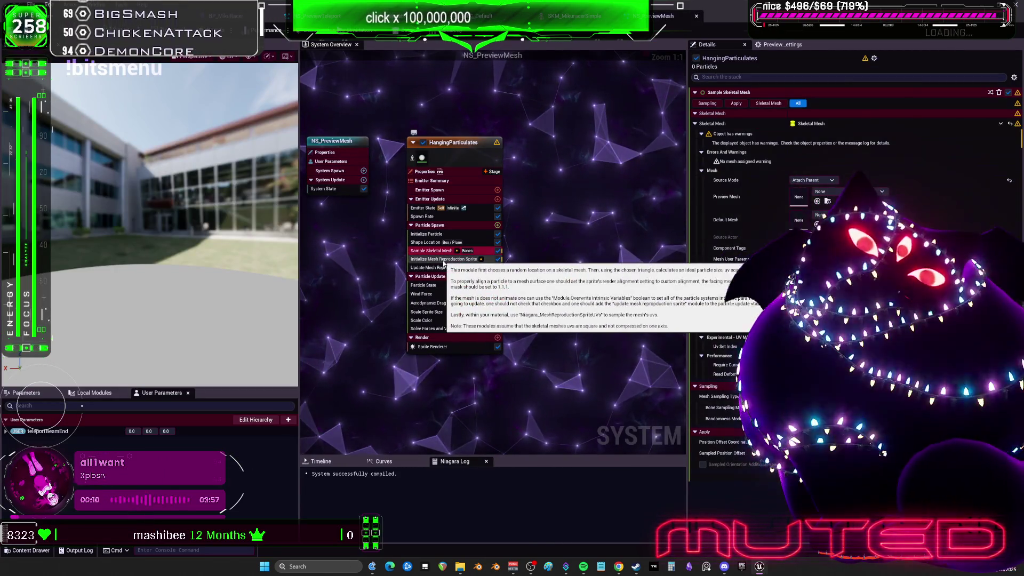
{"action": "left_click", "coordinate": [836, 192]}
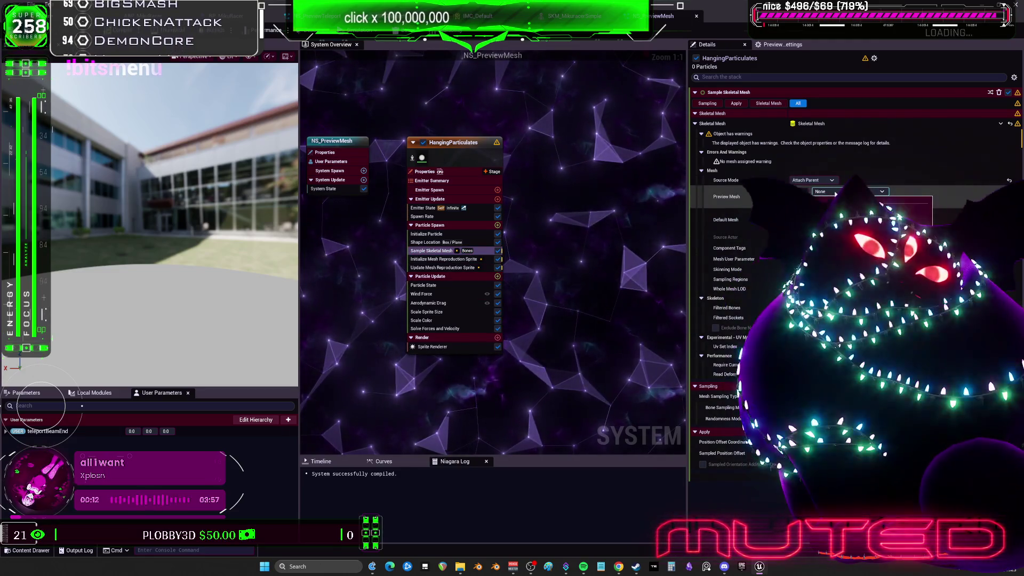
{"action": "left_click", "coordinate": [843, 213]}
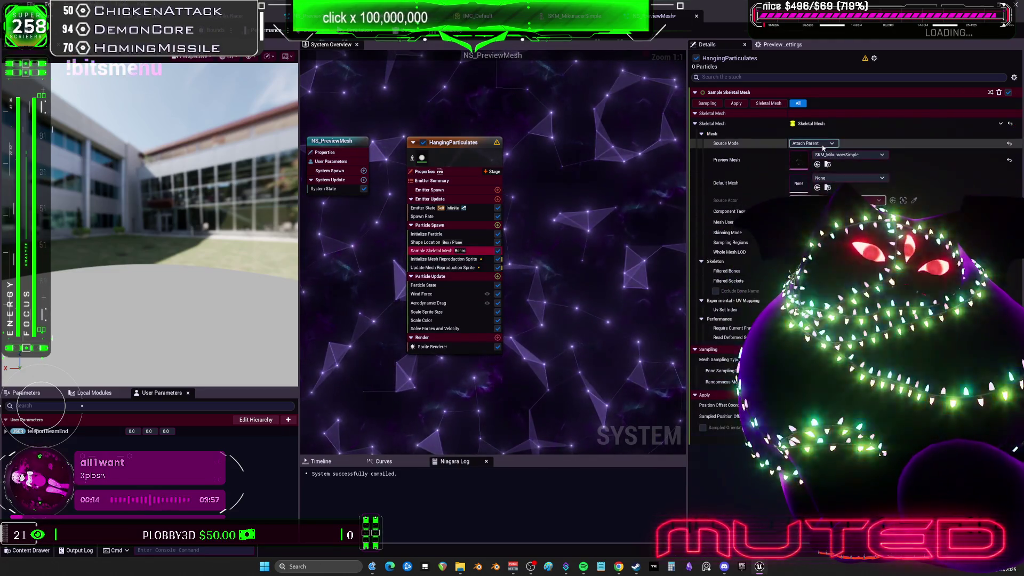
{"action": "left_click", "coordinate": [812, 143]}
{"action": "left_click", "coordinate": [824, 165]}
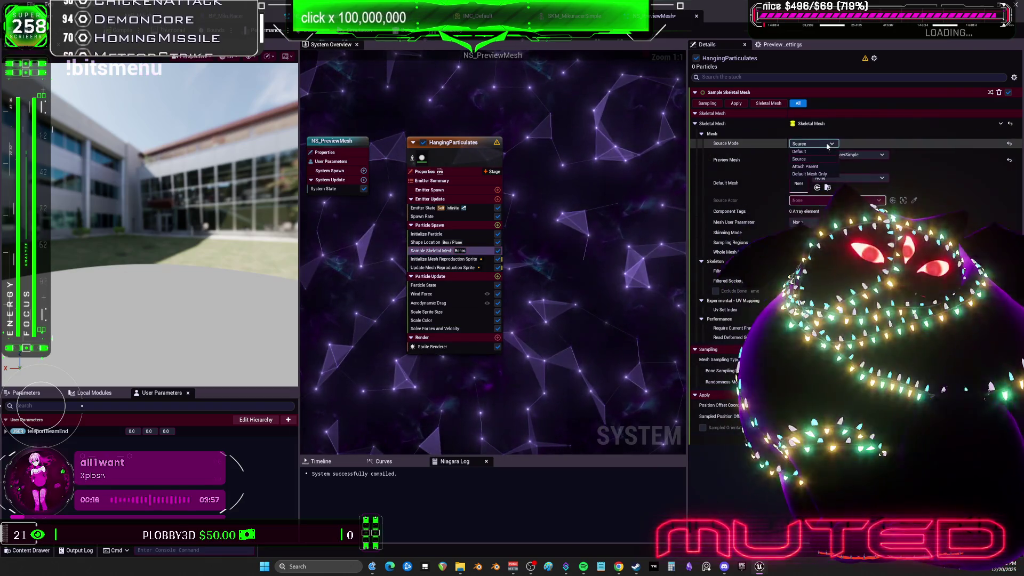
{"action": "left_click", "coordinate": [913, 167]}
{"action": "left_click", "coordinate": [881, 179]}
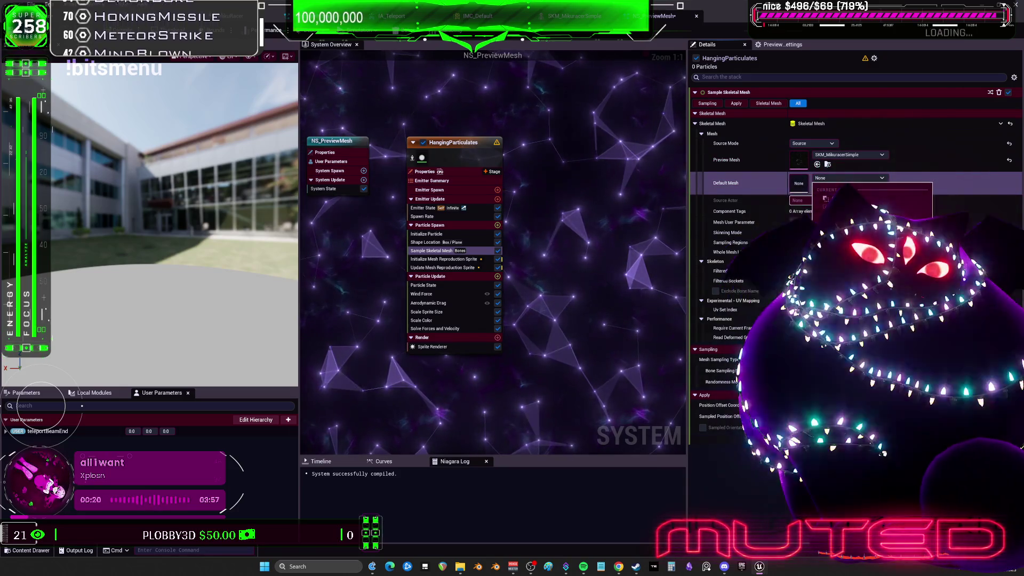
{"action": "left_click", "coordinate": [842, 251]}
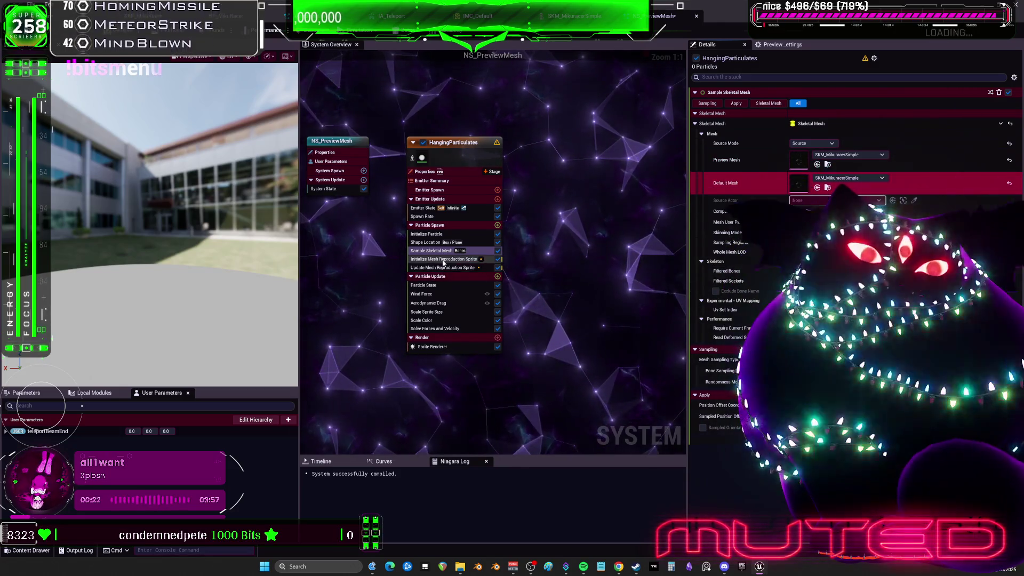
Inspect the Initialize Mesh Reproduction Sprite settings and select the Particle State module.
{"action": "left_click", "coordinate": [442, 259]}
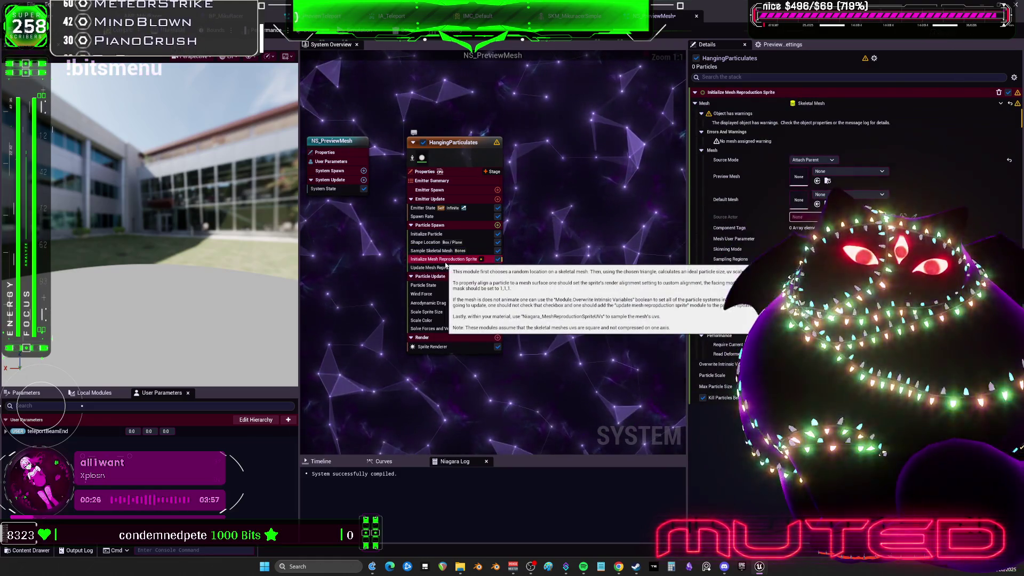
{"action": "mouse_move", "coordinate": [447, 262]}
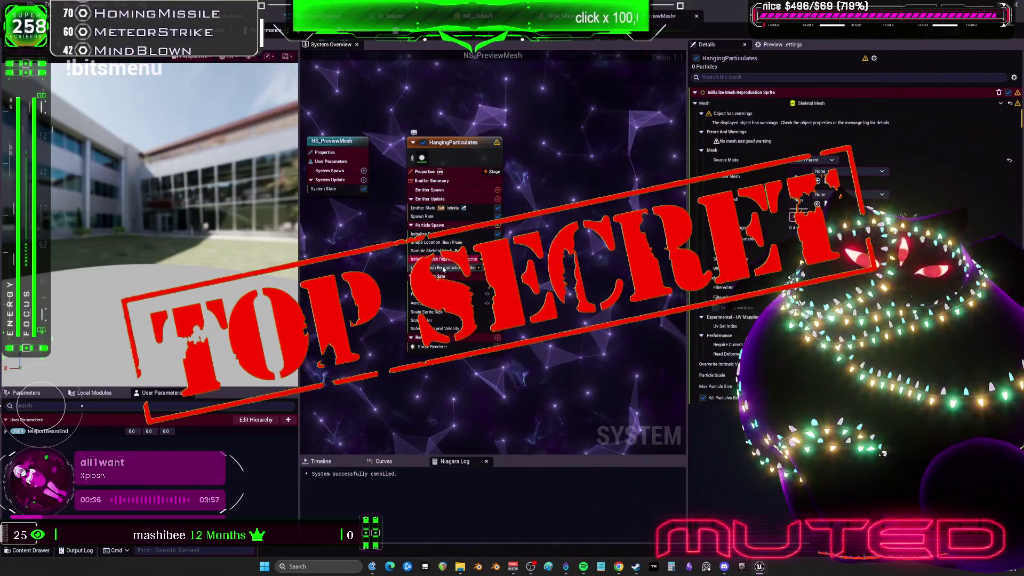
{"action": "left_click", "coordinate": [445, 284]}
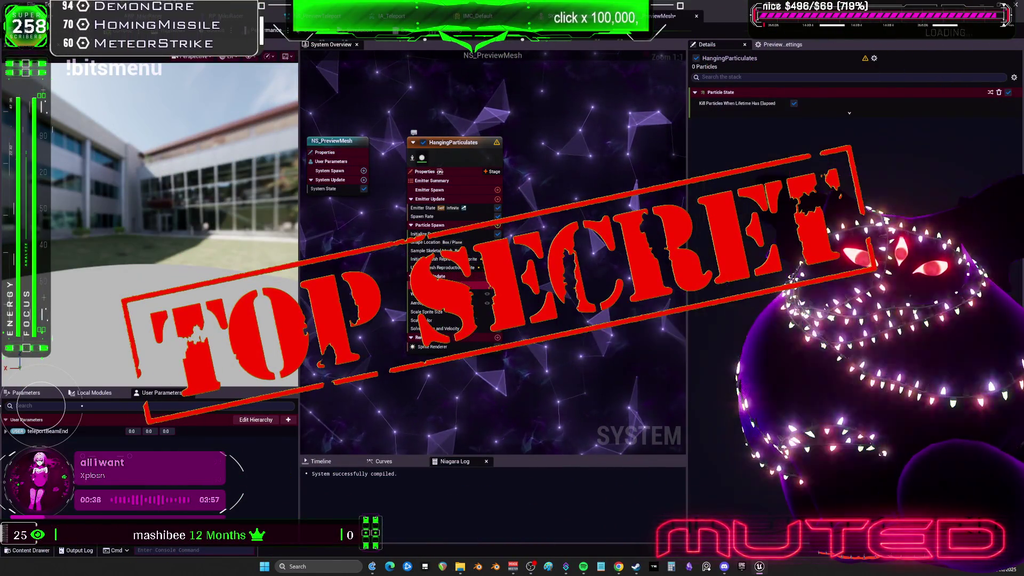
Search Particle Update's module list for offset and position modules, then cancel without adding one.
{"action": "left_click", "coordinate": [498, 277]}
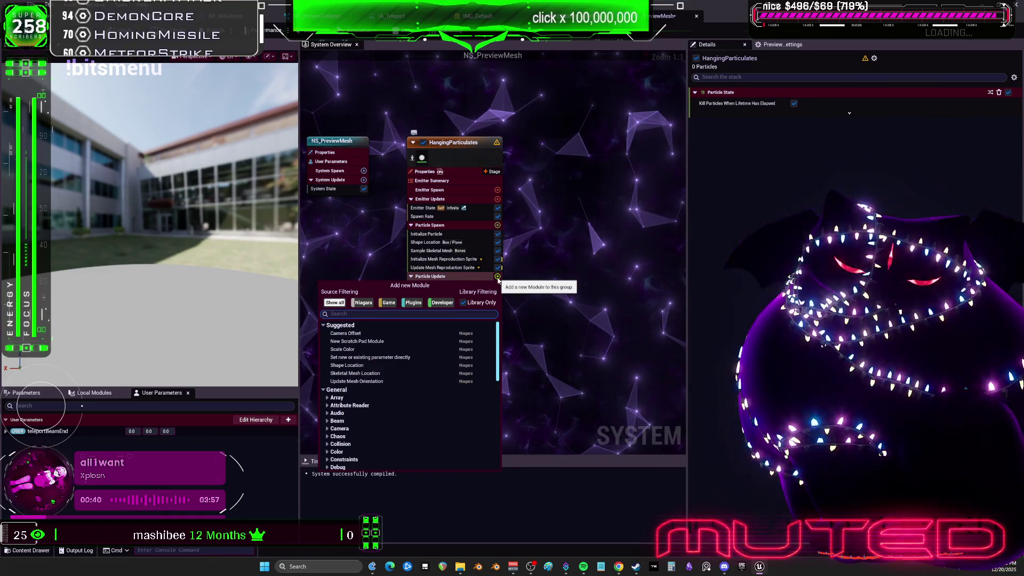
{"action": "type", "text": "offs"}
{"action": "key", "text": "BackSpace"}
{"action": "key", "text": "BackSpace"}
{"action": "key", "text": "BackSpace"}
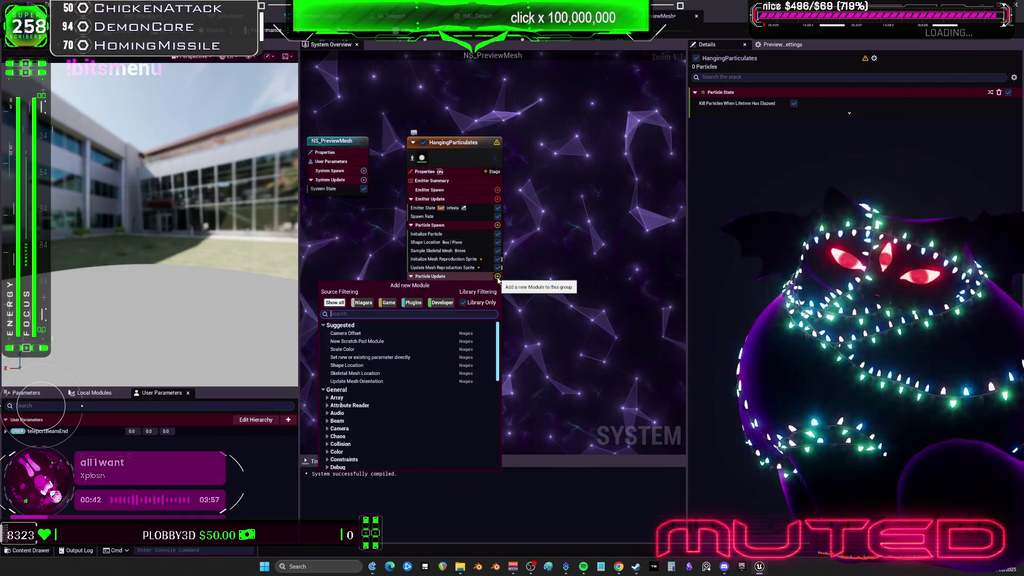
{"action": "type", "text": "ppo"}
{"action": "type", "text": "sition"}
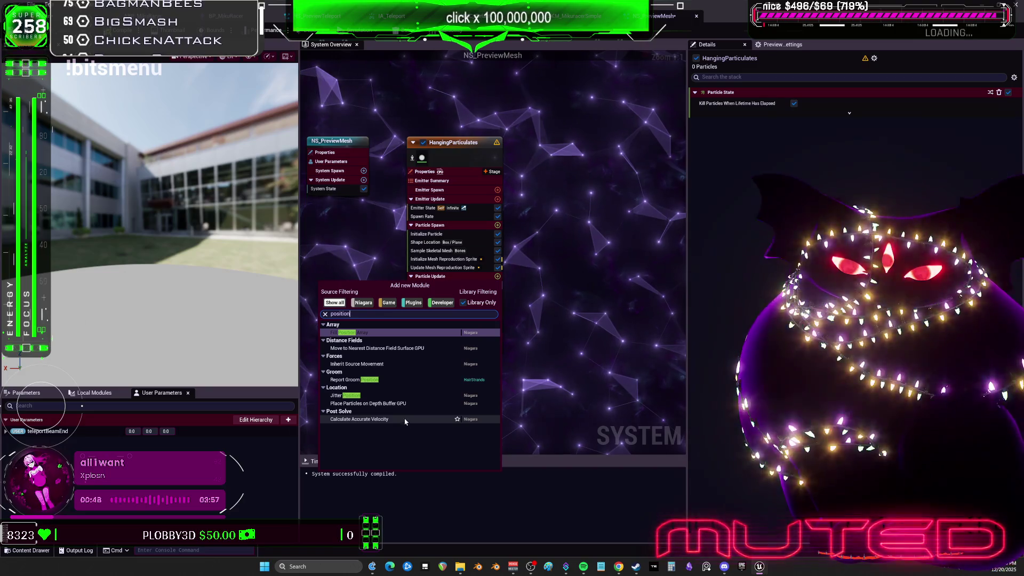
{"action": "key", "text": "Escape"}
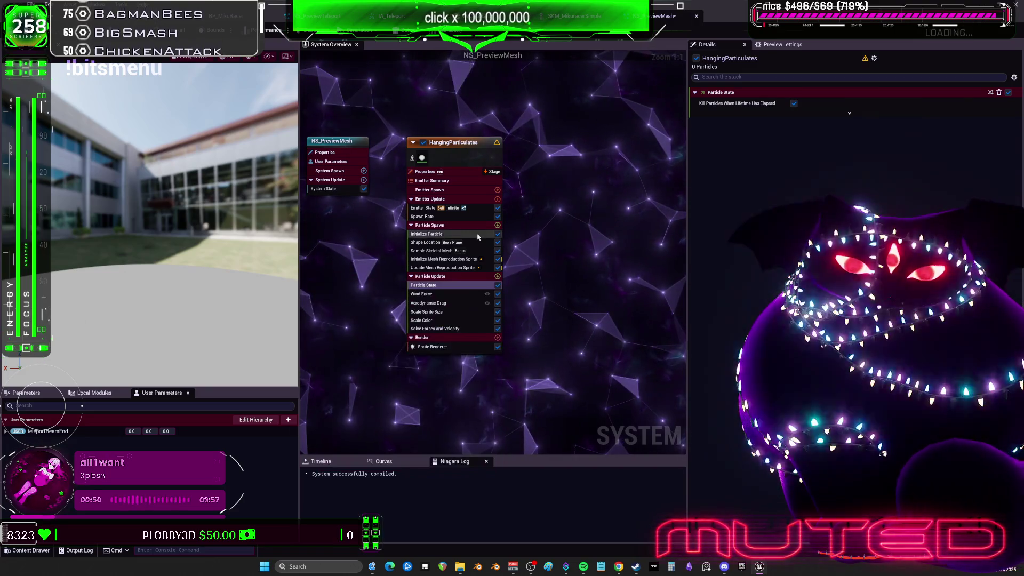
Add a System Location module to Particle Spawn from the Location category.
{"action": "left_click", "coordinate": [498, 226]}
{"action": "scroll", "coordinate": [362, 374], "scroll_direction": "down", "scroll_amount": 10}
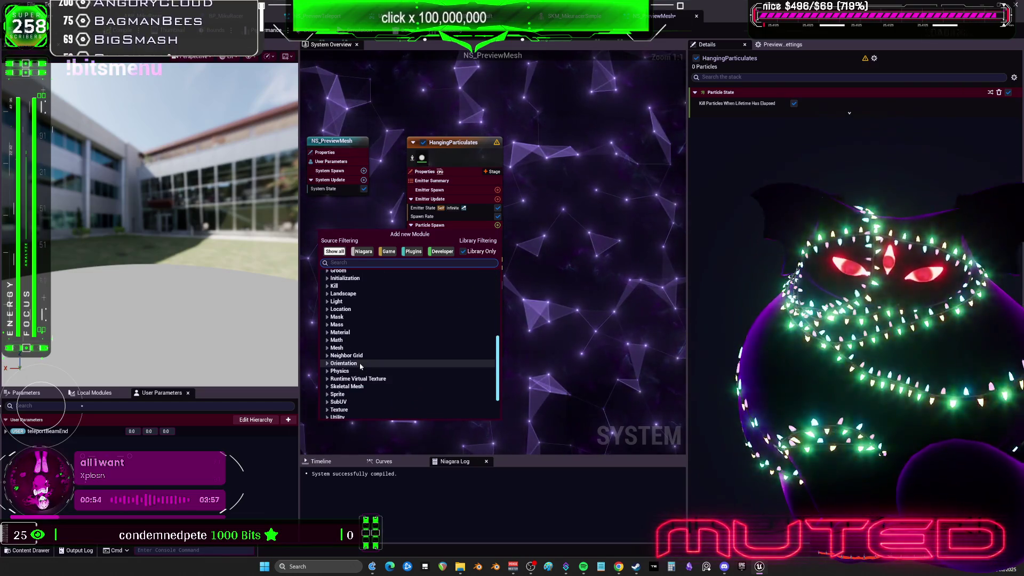
{"action": "scroll", "coordinate": [360, 366], "scroll_direction": "up", "scroll_amount": 2}
{"action": "left_click", "coordinate": [337, 327]}
{"action": "left_click", "coordinate": [341, 343]}
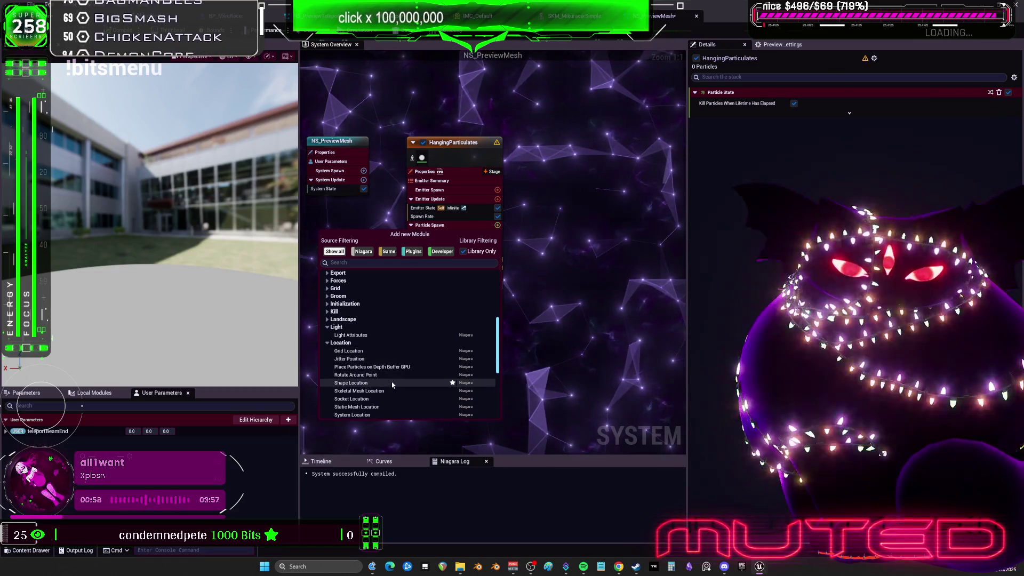
{"action": "scroll", "coordinate": [392, 384], "scroll_direction": "down", "scroll_amount": 1}
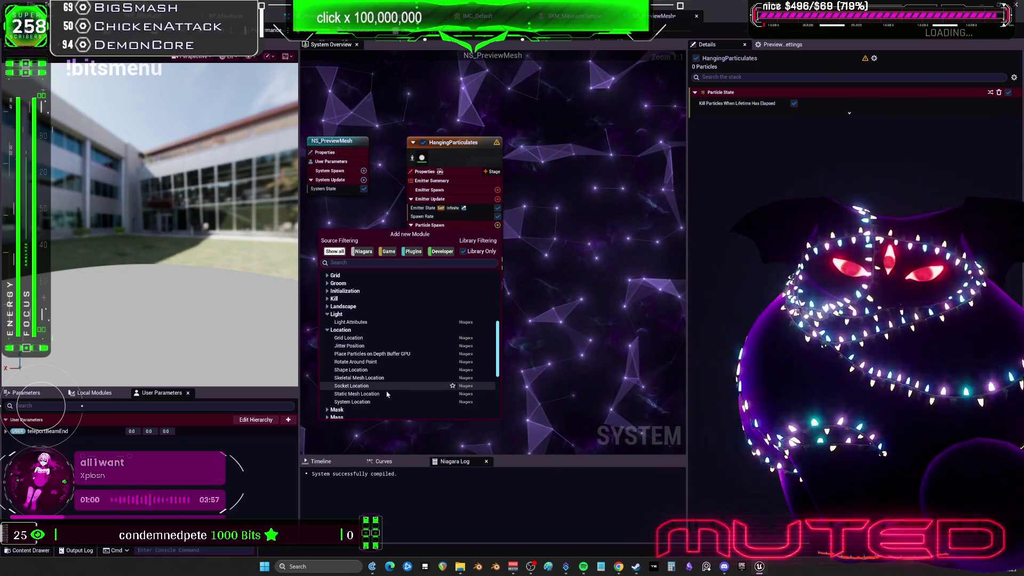
{"action": "left_click", "coordinate": [379, 401]}
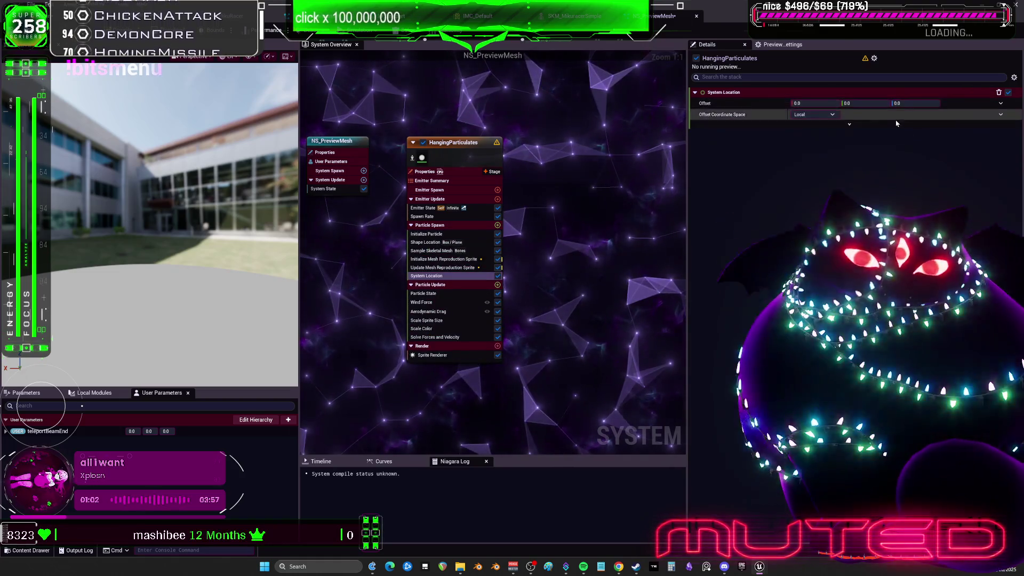
Set System Location's offset coordinate space to World and search Offset's dynamic inputs for 'telepo'.
{"action": "left_click", "coordinate": [813, 114]}
{"action": "left_click", "coordinate": [805, 137]}
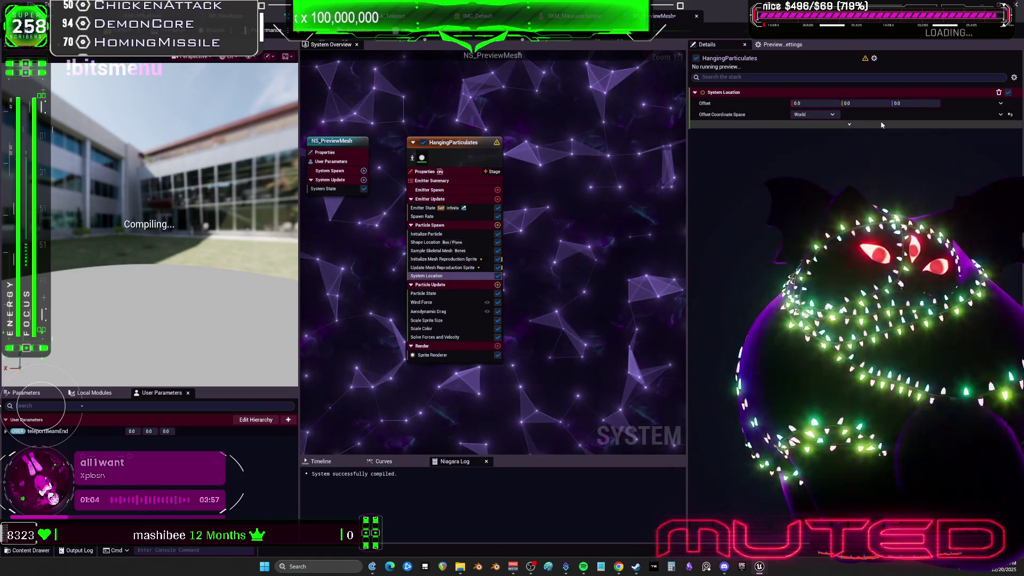
{"action": "left_click", "coordinate": [881, 125]}
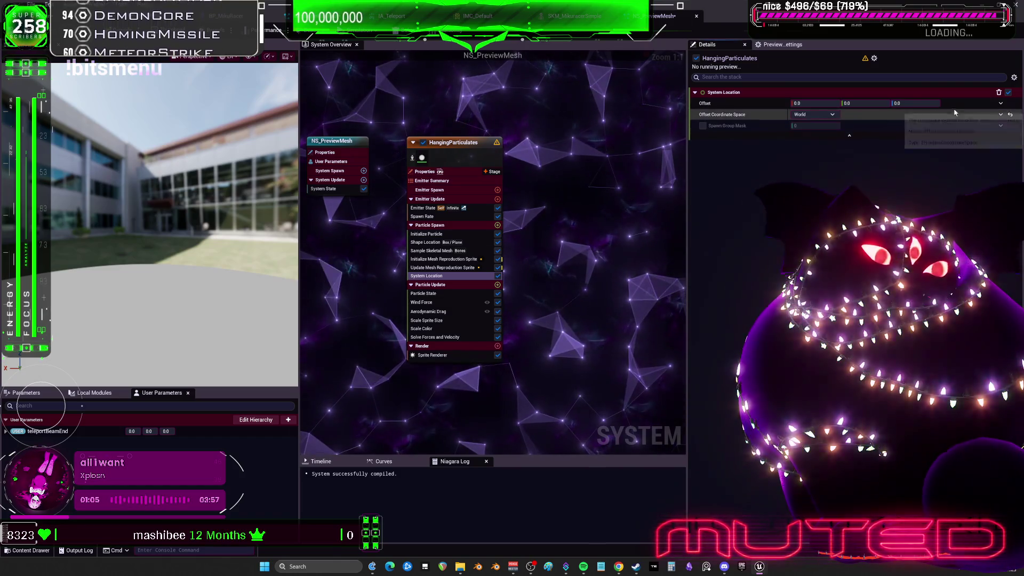
{"action": "left_click", "coordinate": [1000, 104]}
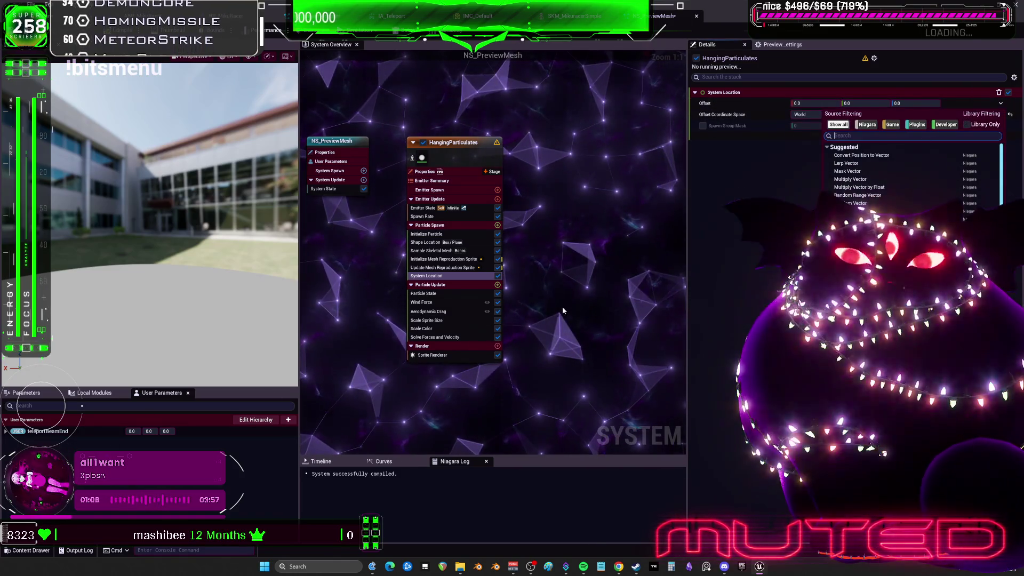
{"action": "type", "text": "telepo"}
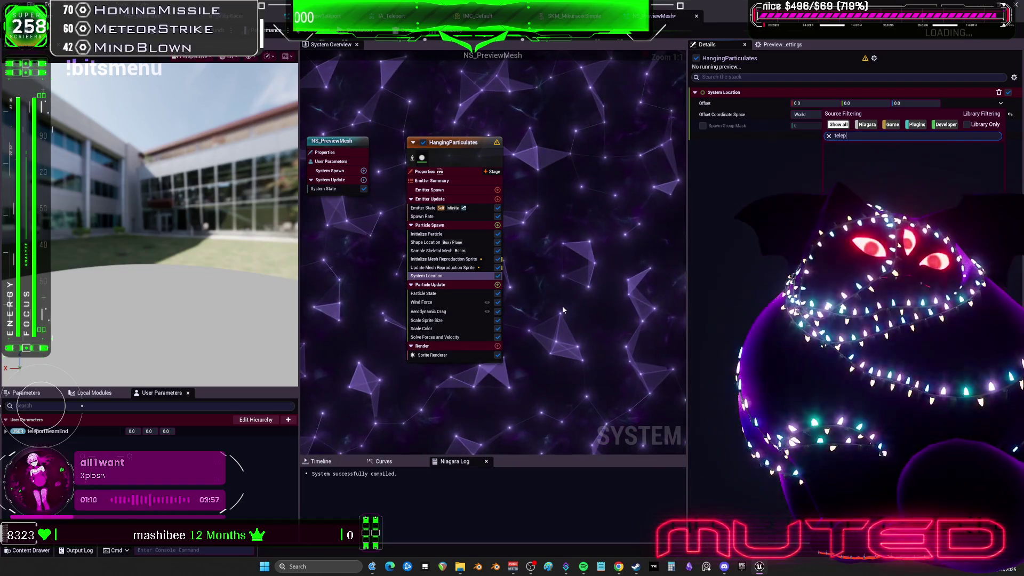
{"action": "key", "text": "Escape"}
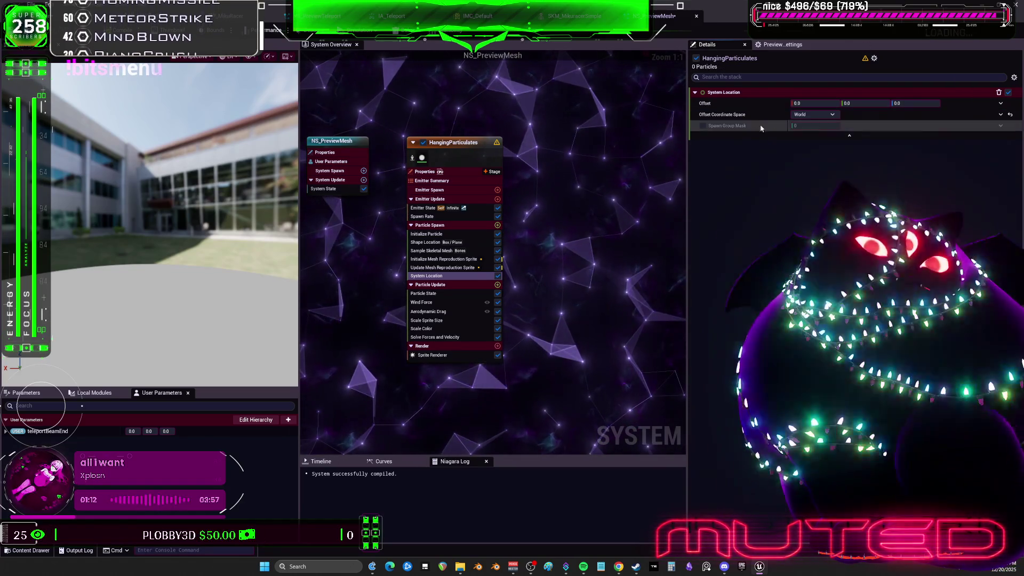
Try binding the coordinate space to an expression and a user parameter, then revert it to World.
{"action": "left_click", "coordinate": [1000, 126]}
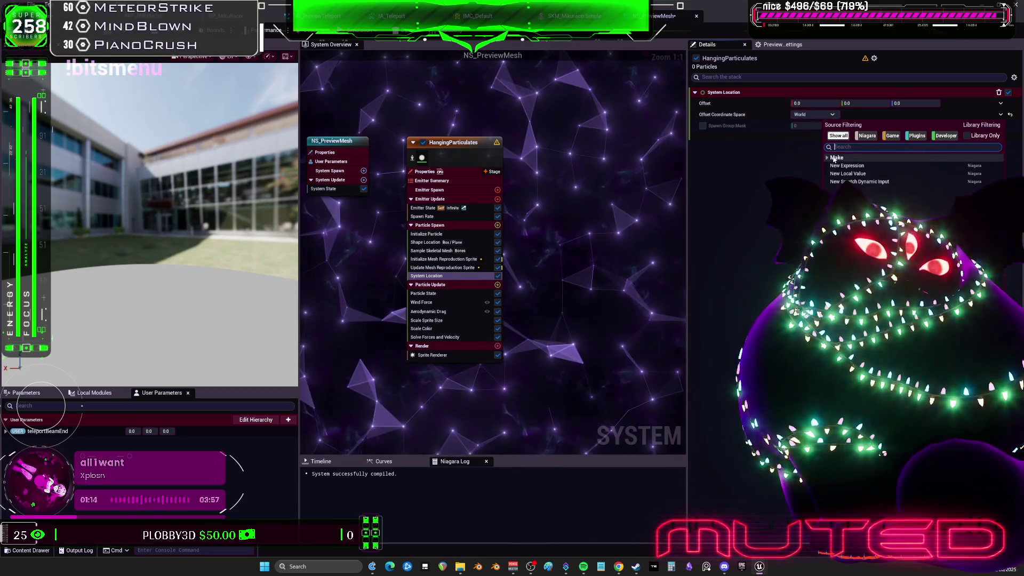
{"action": "left_click", "coordinate": [842, 165]}
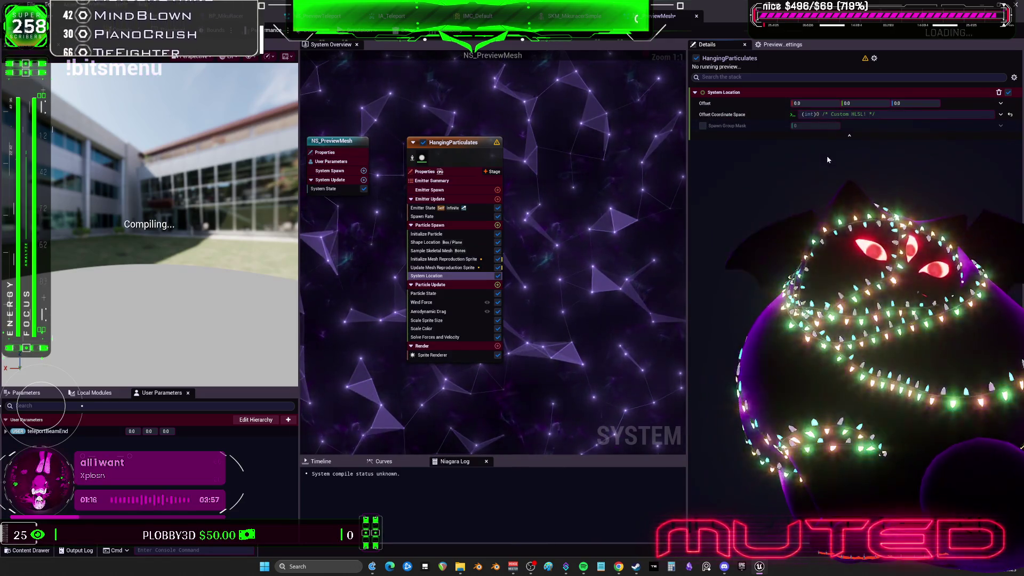
{"action": "left_click", "coordinate": [1009, 114]}
{"action": "left_click", "coordinate": [1001, 114]}
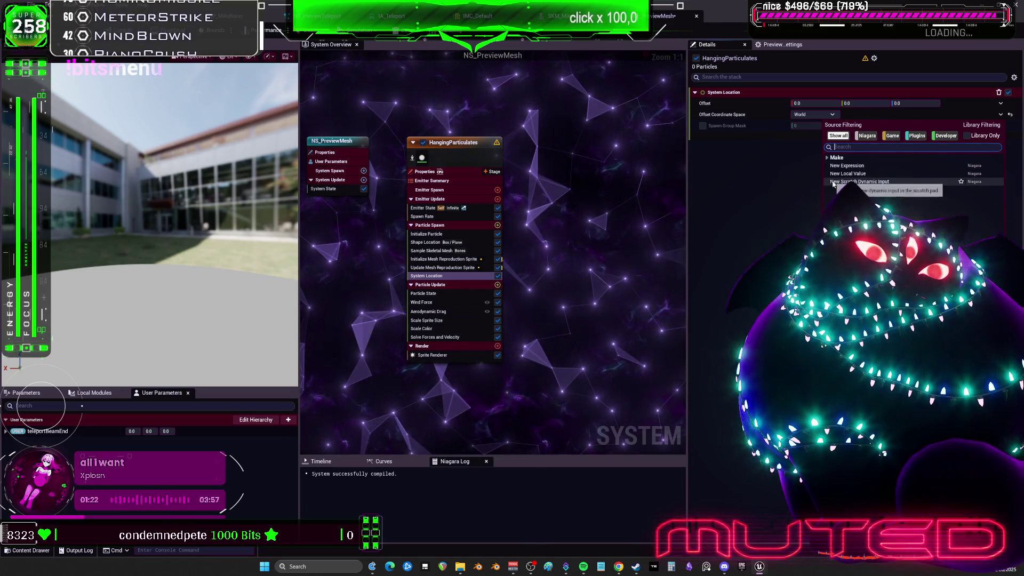
{"action": "scroll", "coordinate": [840, 187], "scroll_direction": "down", "scroll_amount": 2}
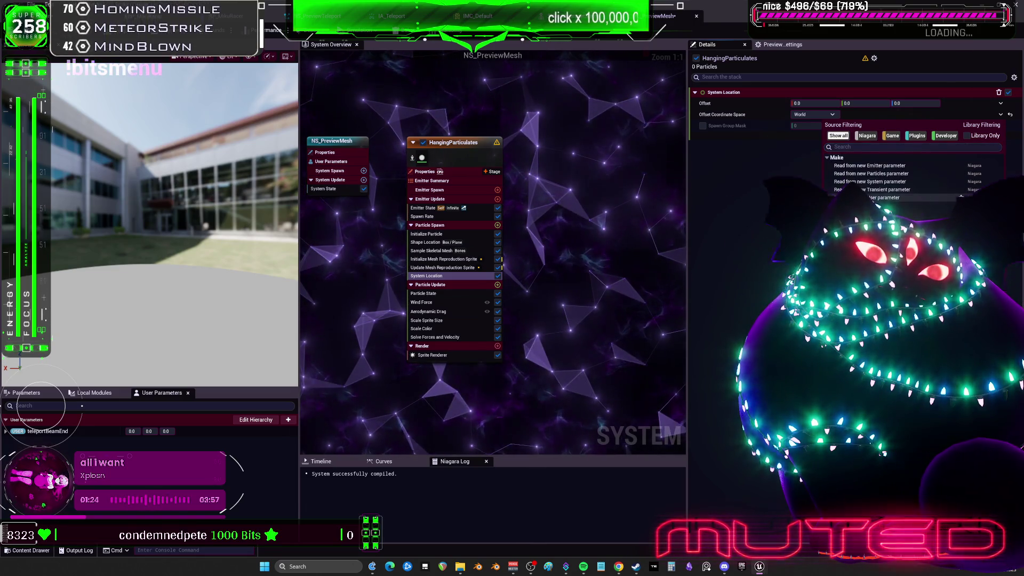
{"action": "left_click", "coordinate": [885, 198]}
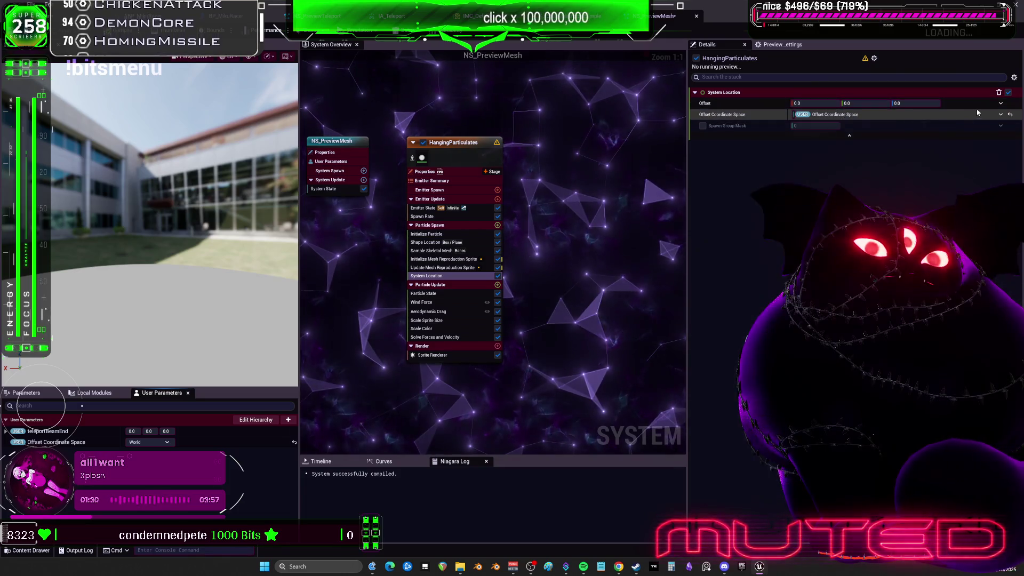
{"action": "left_click", "coordinate": [1010, 114]}
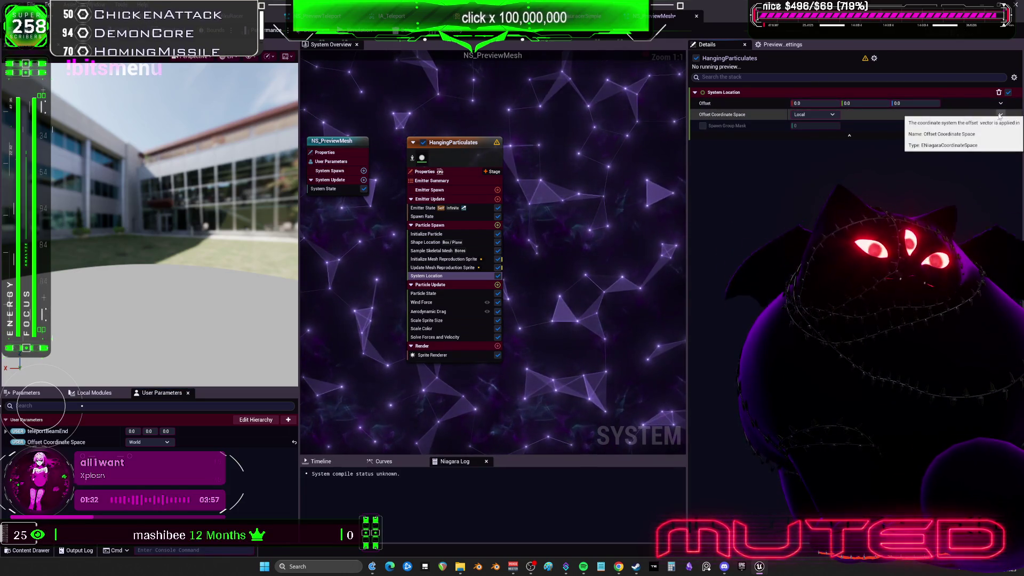
{"action": "left_click", "coordinate": [813, 114]}
{"action": "left_click", "coordinate": [802, 133]}
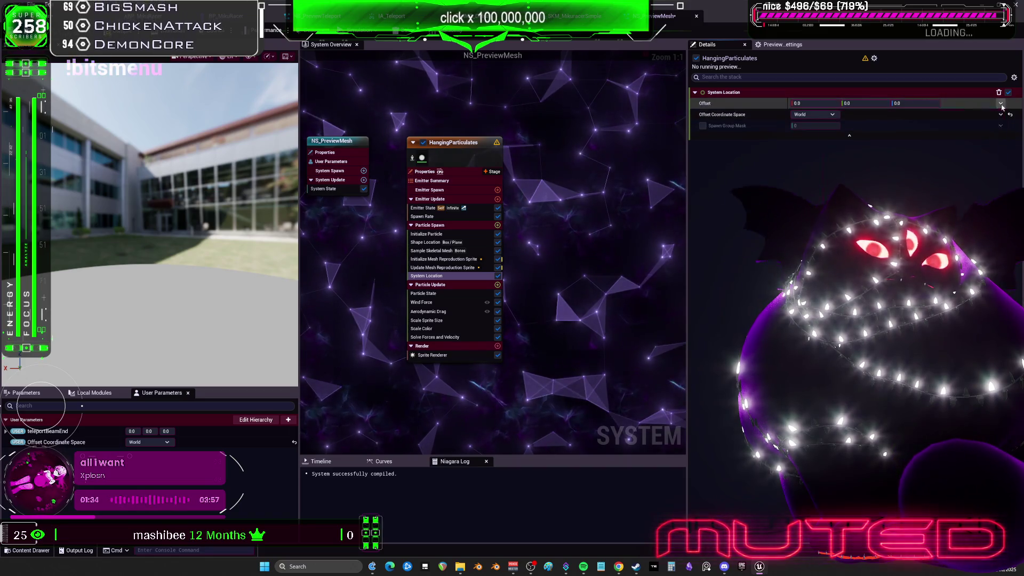
Bind System Location's Offset to a new Offset user parameter.
{"action": "left_click", "coordinate": [1000, 103]}
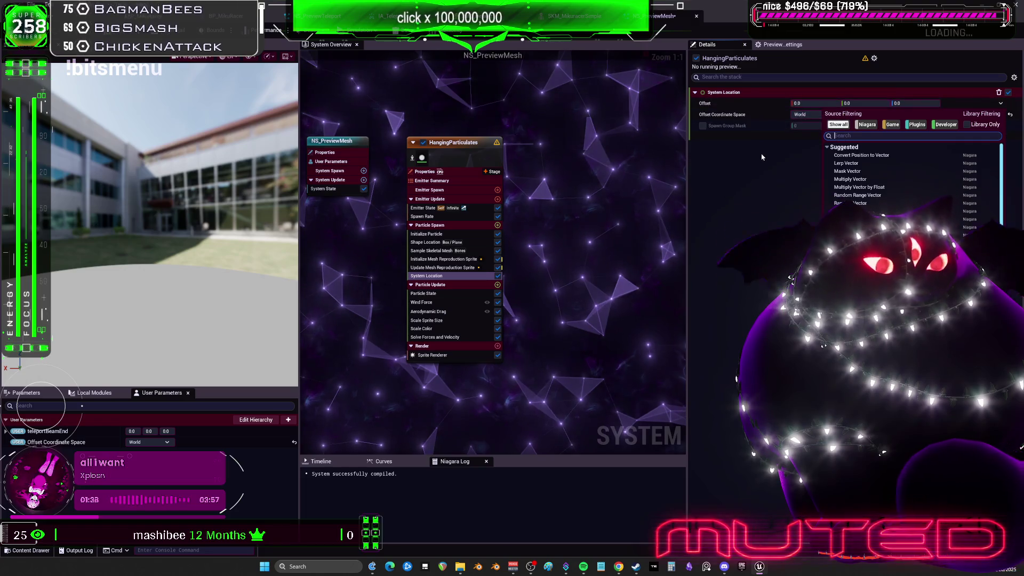
{"action": "left_click", "coordinate": [762, 158]}
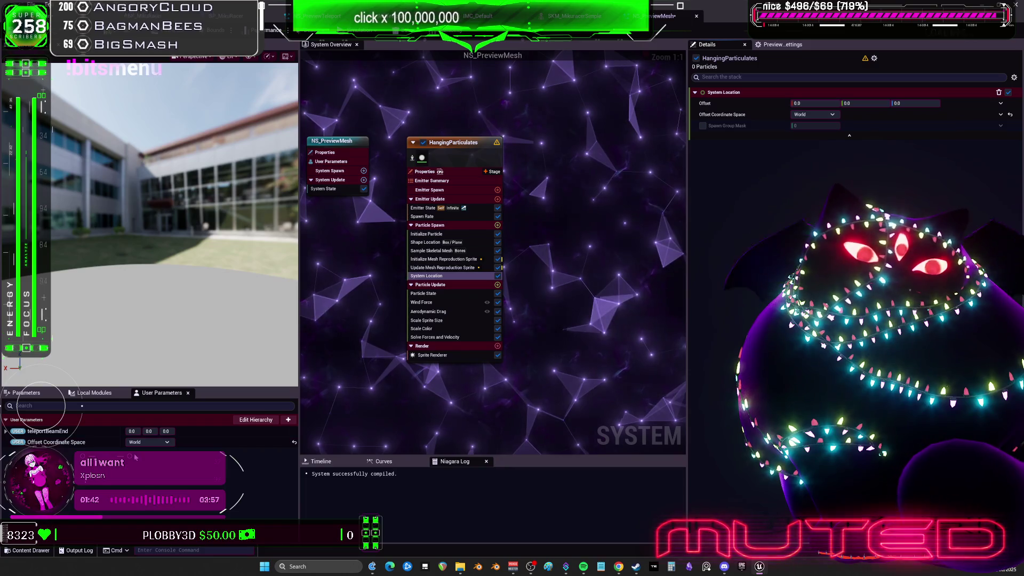
{"action": "right_click", "coordinate": [80, 444]}
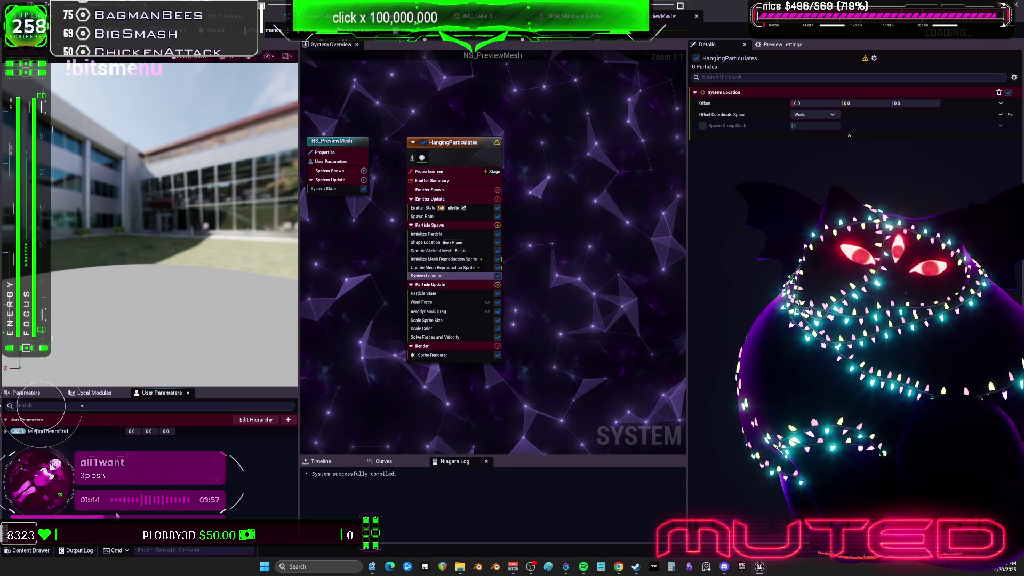
{"action": "left_click", "coordinate": [1001, 102]}
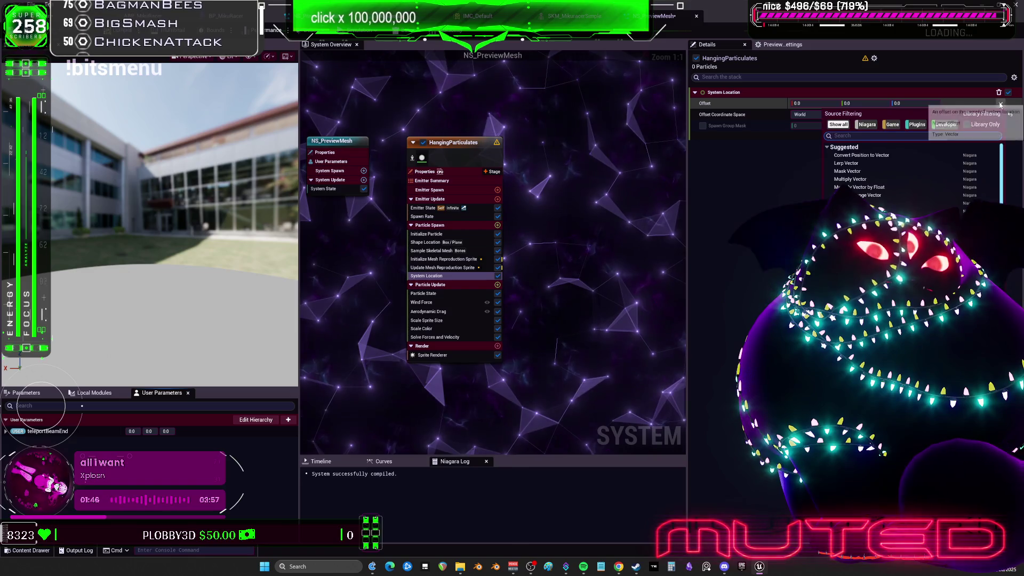
{"action": "type", "text": "tele"}
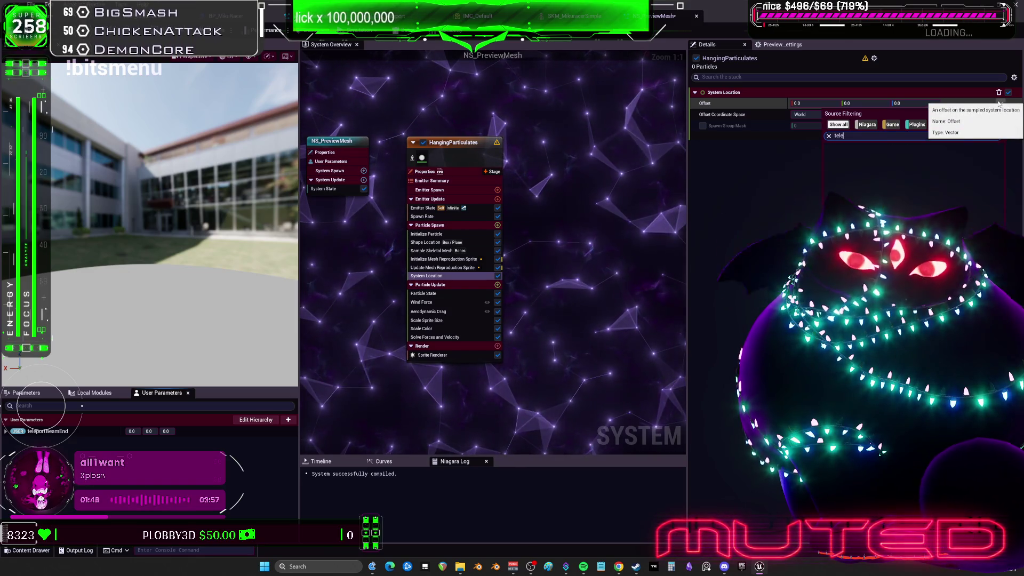
{"action": "key", "text": "BackSpace"}
{"action": "key", "text": "BackSpace"}
{"action": "key", "text": "BackSpace"}
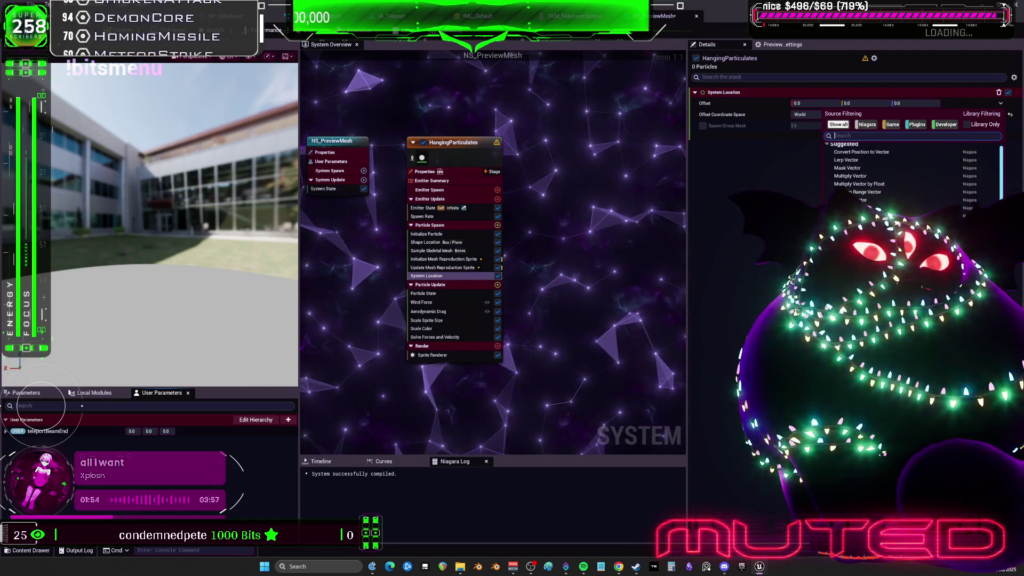
{"action": "scroll", "coordinate": [907, 170], "scroll_direction": "down", "scroll_amount": 2}
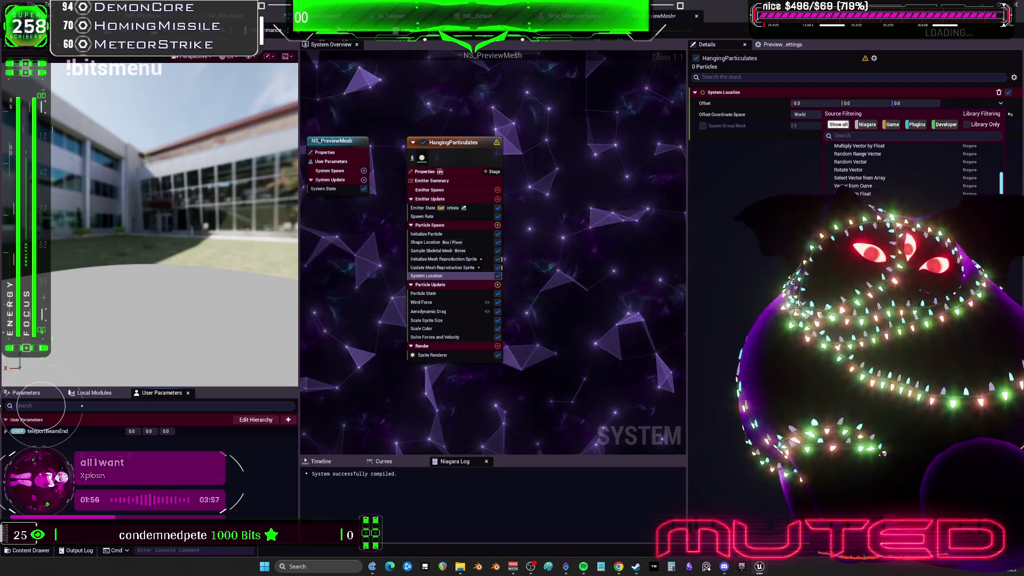
{"action": "left_click", "coordinate": [864, 241]}
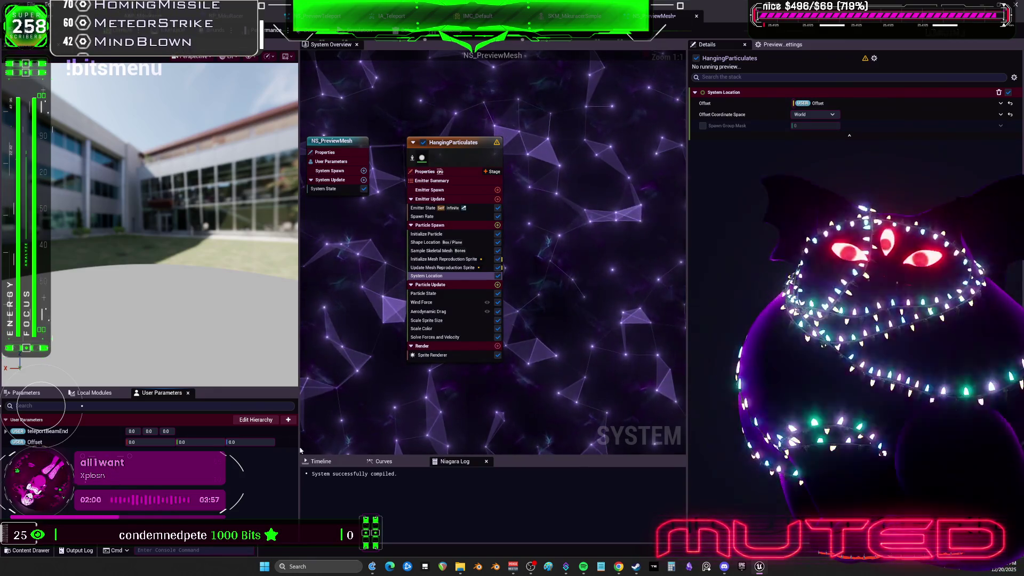
{"action": "left_click", "coordinate": [433, 208]}
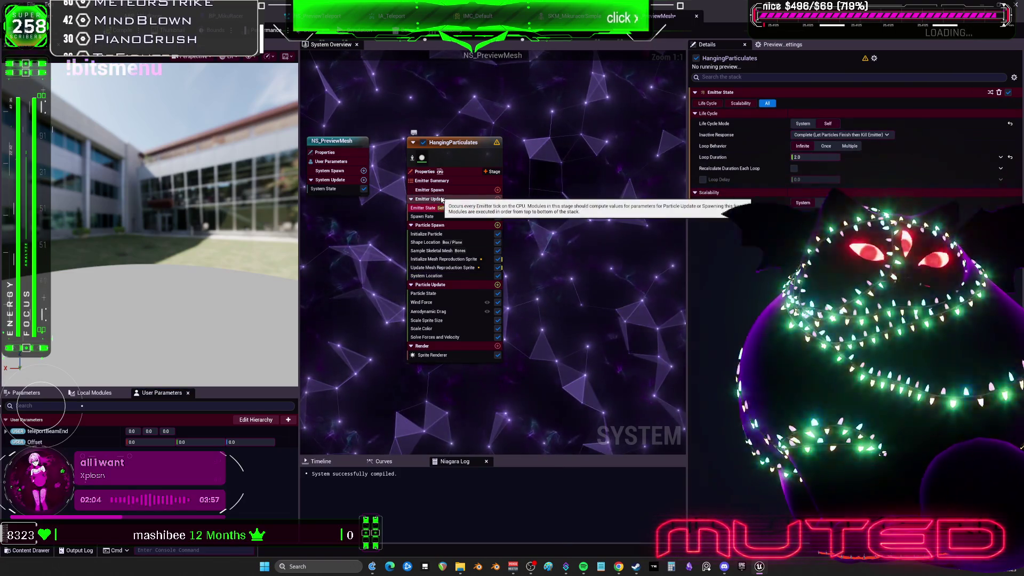
Browse the Emitter Update, Summary, Properties and Spawn Rate sections, ending on Particle Spawn's Initialize Particle.
{"action": "left_click", "coordinate": [442, 199]}
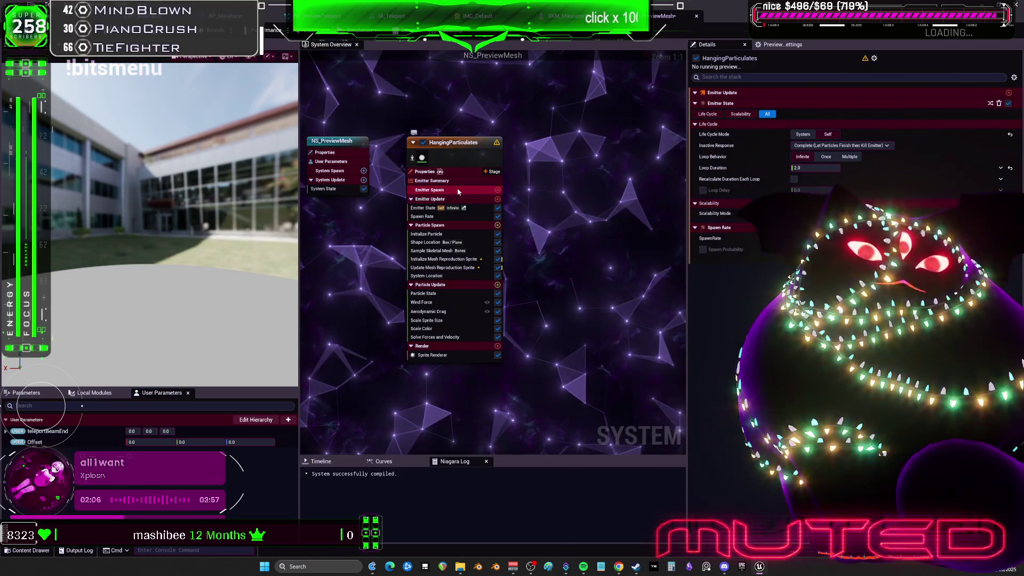
{"action": "left_click", "coordinate": [461, 181]}
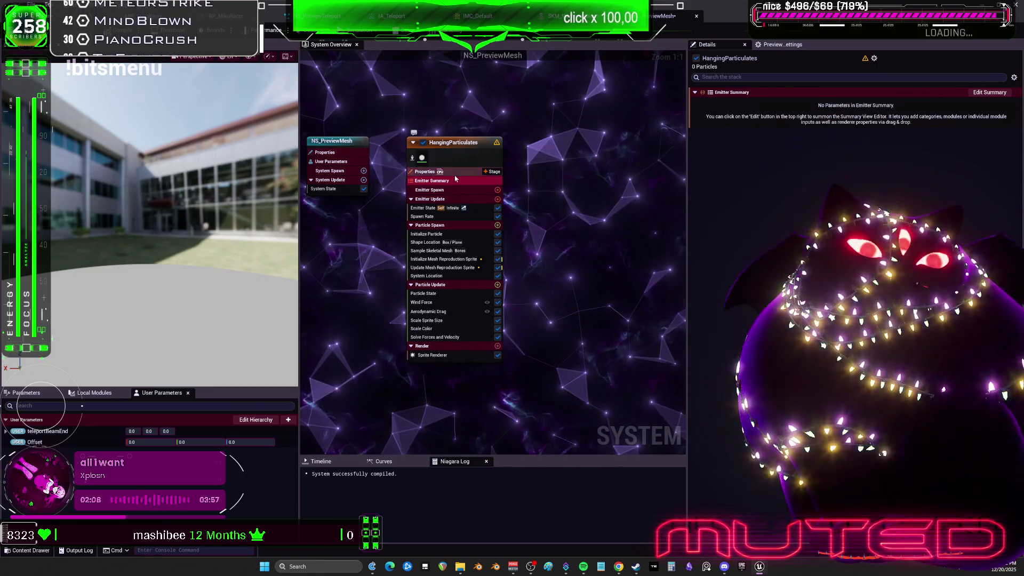
{"action": "left_click", "coordinate": [425, 171]}
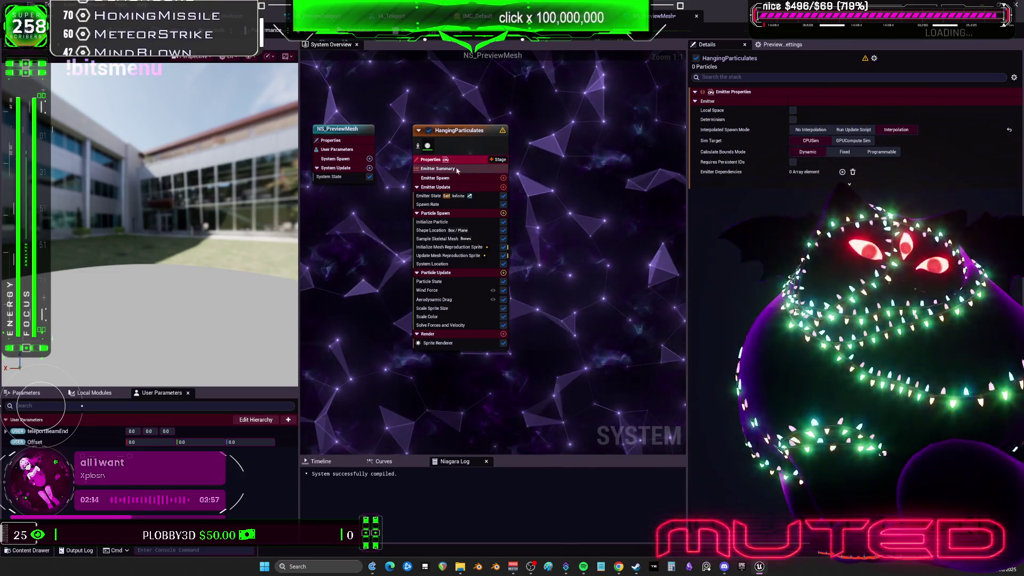
{"action": "left_click", "coordinate": [455, 168]}
{"action": "left_click", "coordinate": [460, 187]}
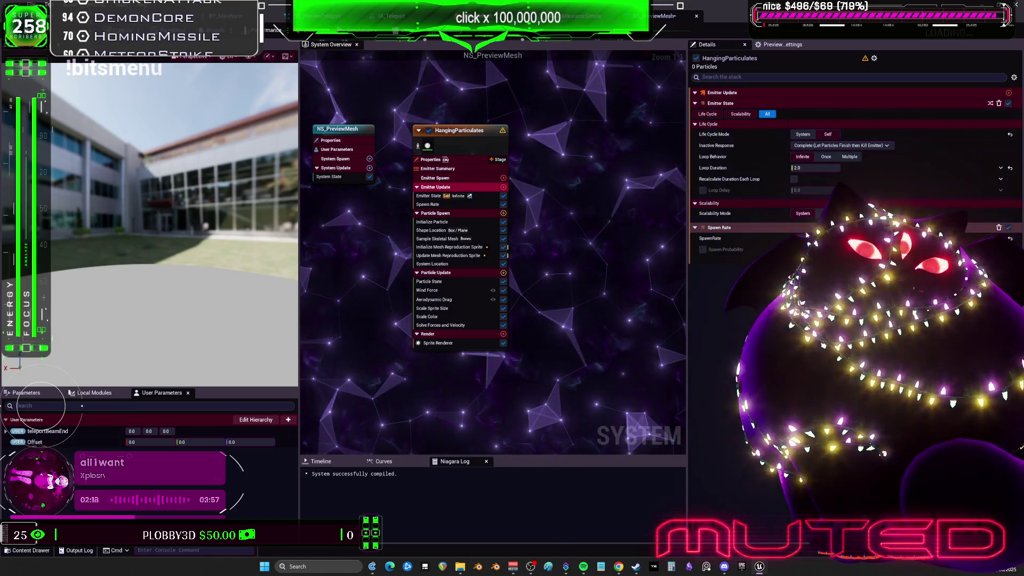
{"action": "left_click", "coordinate": [431, 204]}
{"action": "left_click", "coordinate": [433, 213]}
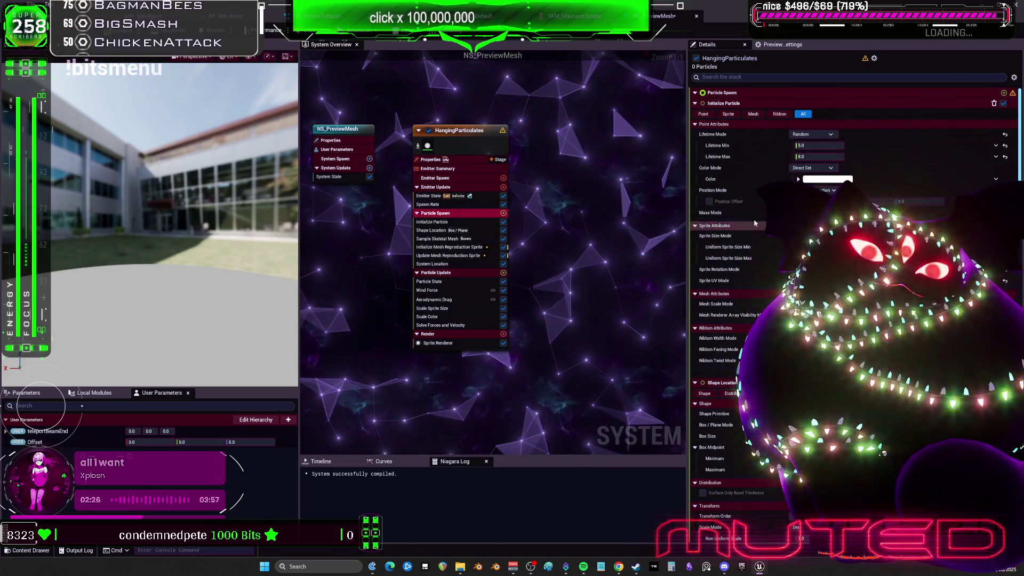
Set Initialize Particle's Position Mode to Direct Set and link Position to a new Position user parameter.
{"action": "left_click", "coordinate": [829, 191]}
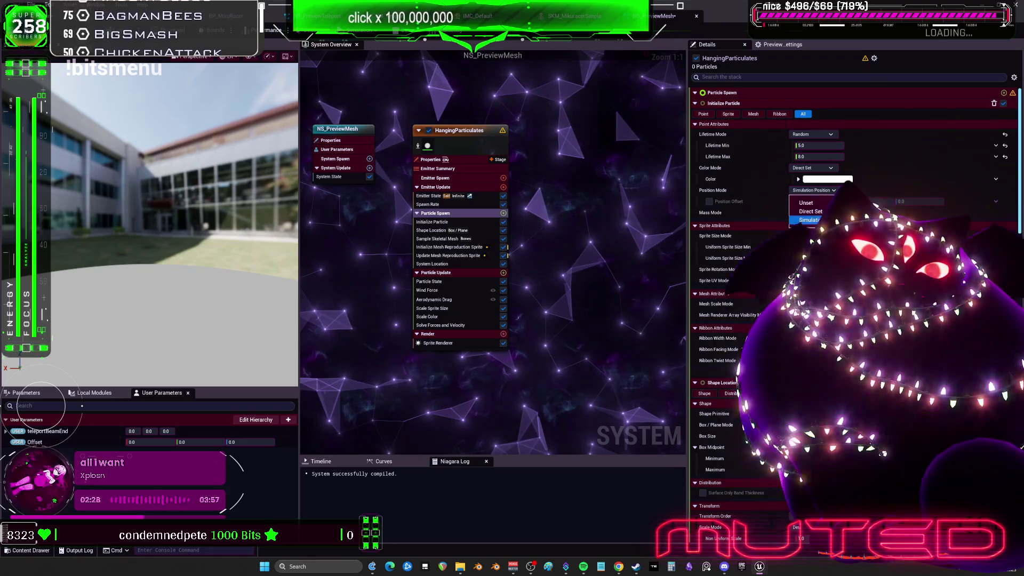
{"action": "key", "text": "Escape"}
{"action": "left_click", "coordinate": [830, 190]}
{"action": "left_click", "coordinate": [806, 211]}
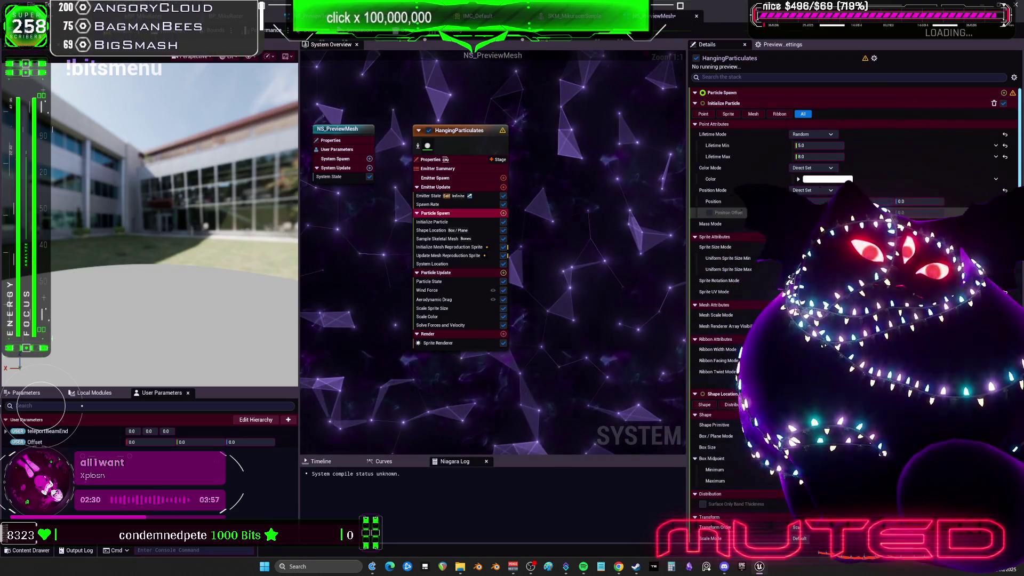
{"action": "left_click", "coordinate": [996, 202]}
{"action": "key", "text": "Escape"}
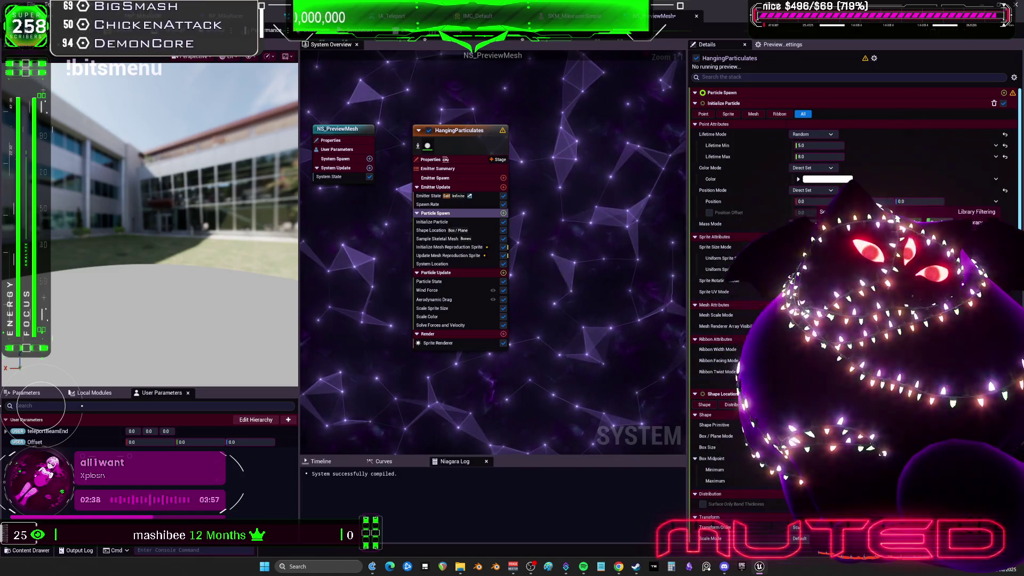
{"action": "left_click", "coordinate": [928, 220]}
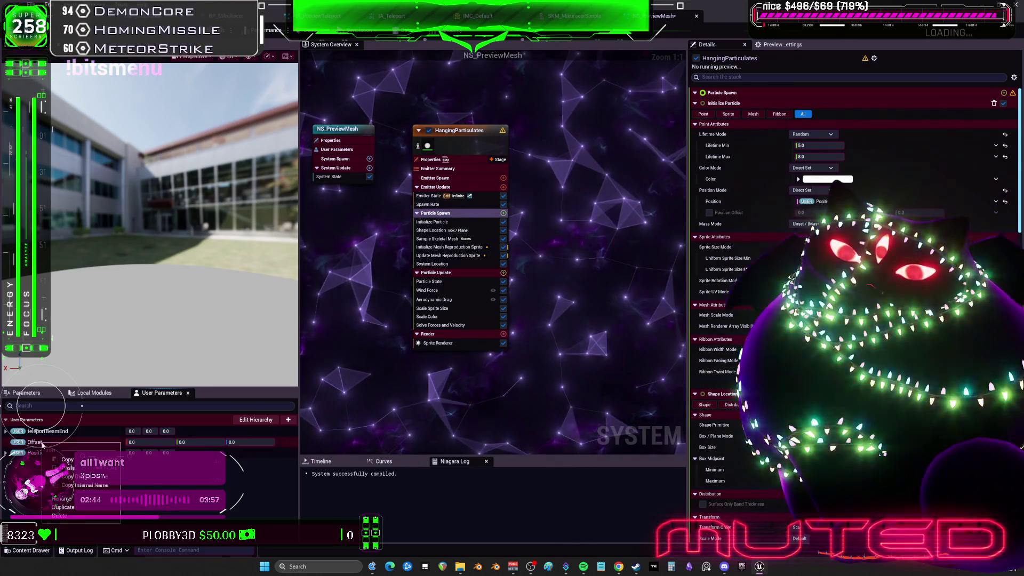
Delete the unused USER Offset parameter and check the Position user parameter's options.
{"action": "right_click", "coordinate": [51, 453]}
{"action": "left_click", "coordinate": [60, 515]}
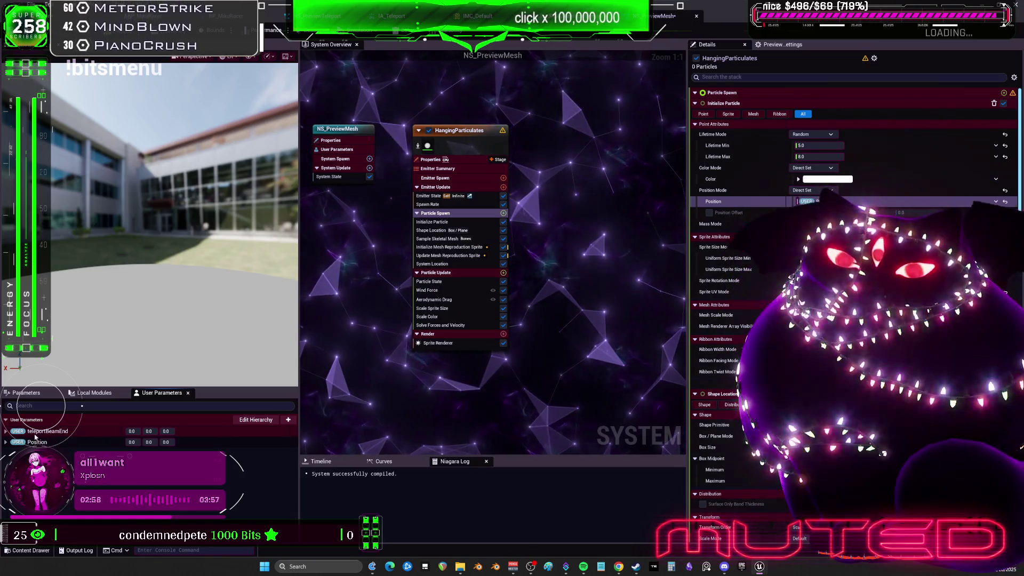
{"action": "right_click", "coordinate": [41, 442]}
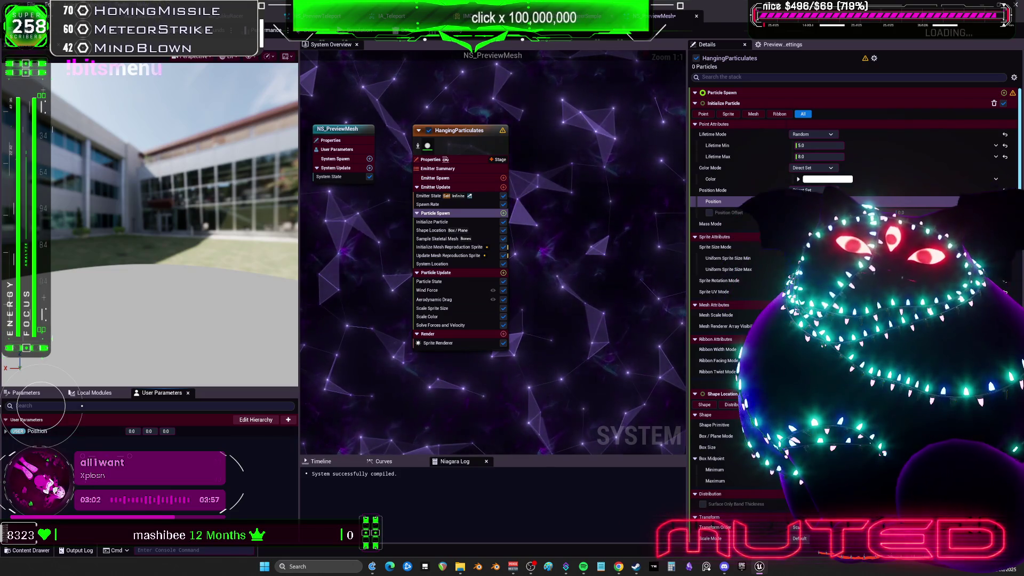
Compare the user parameters against NS_PreviewTeleport, then move to the BP_MikuRacer Blueprint.
{"action": "left_click", "coordinate": [322, 16]}
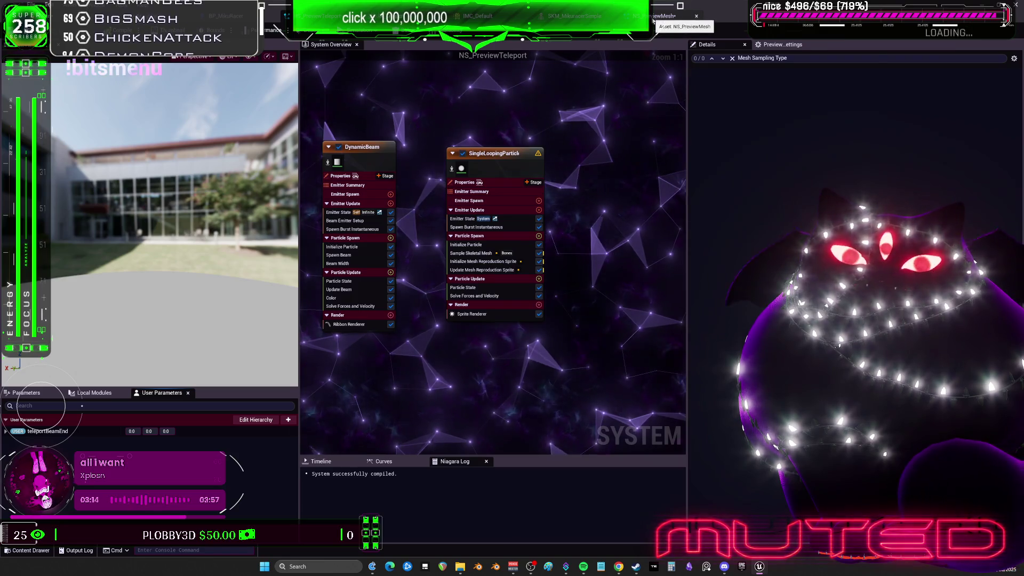
{"action": "left_click", "coordinate": [654, 17]}
{"action": "left_click", "coordinate": [341, 16]}
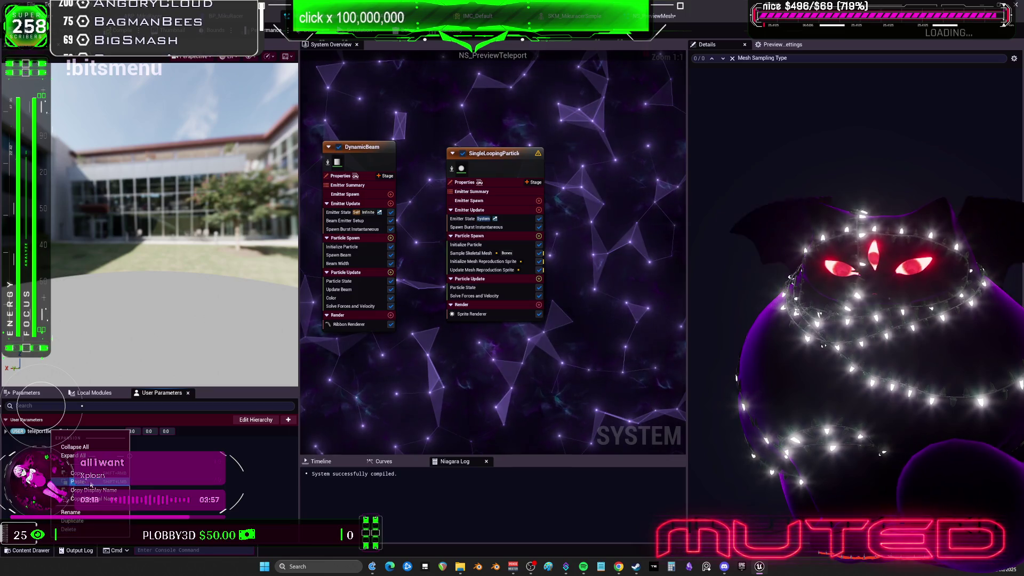
{"action": "left_click", "coordinate": [654, 18]}
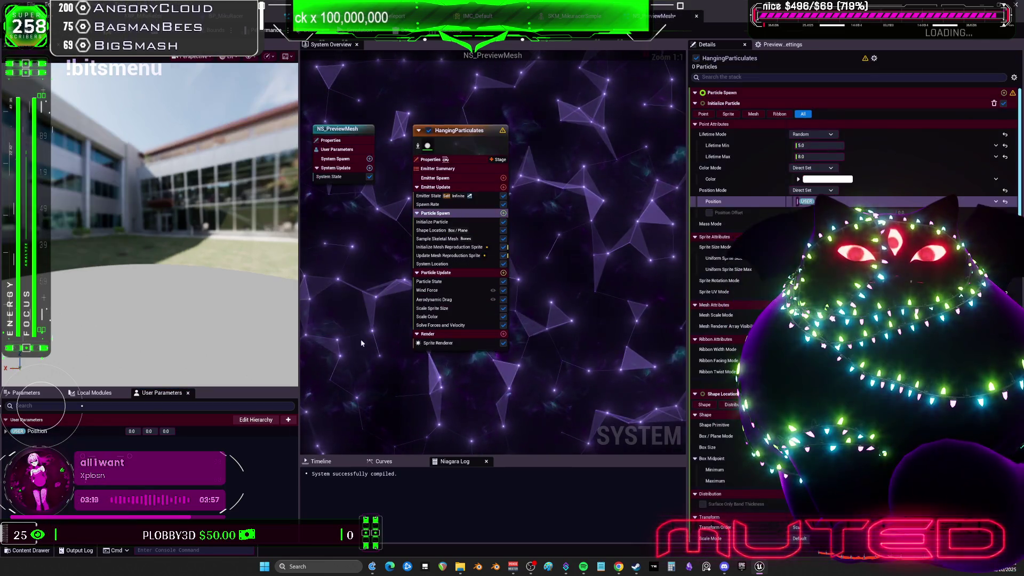
{"action": "right_click", "coordinate": [35, 432]}
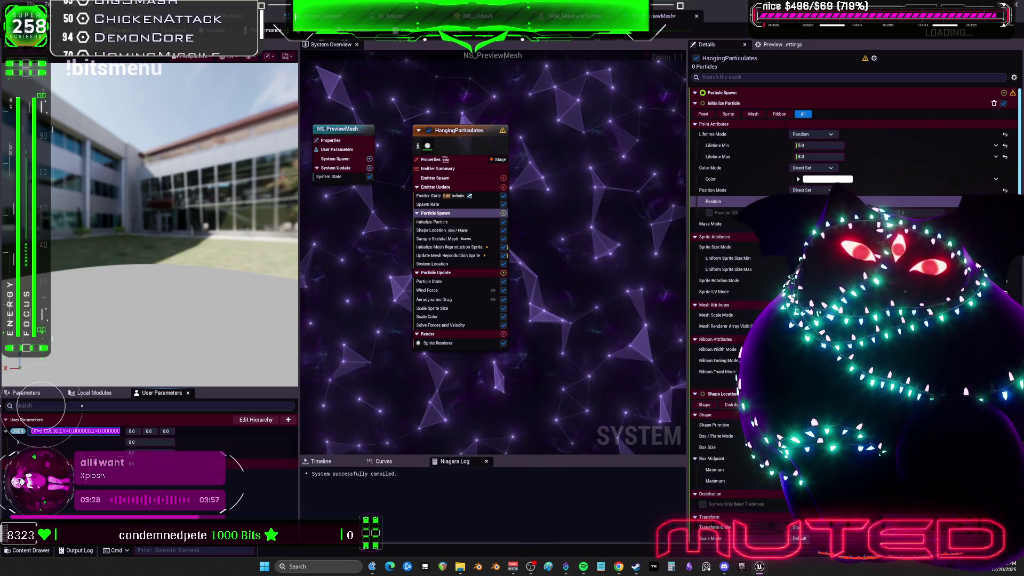
{"action": "left_click", "coordinate": [227, 16]}
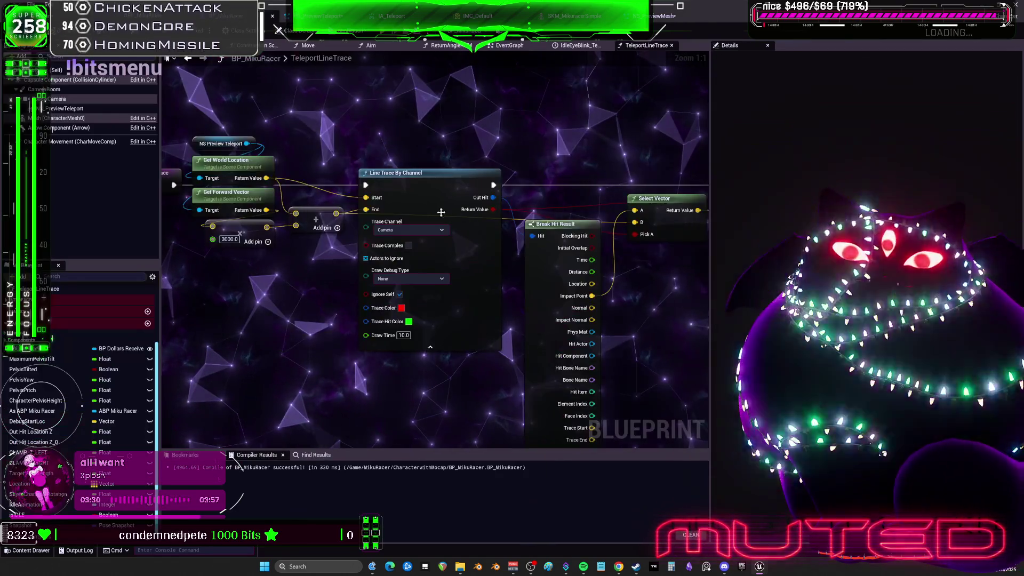
Review the teleport nodes in BP_MikuRacer's EventGraph, then return to the NS_PreviewMesh tab.
{"action": "scroll", "coordinate": [336, 154], "scroll_direction": "down", "scroll_amount": 3}
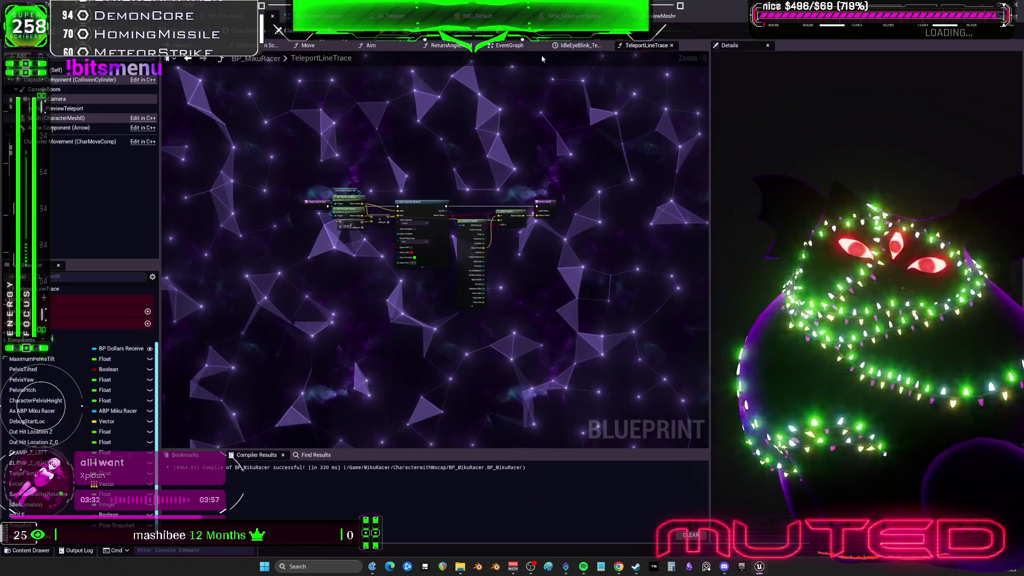
{"action": "left_click", "coordinate": [509, 47]}
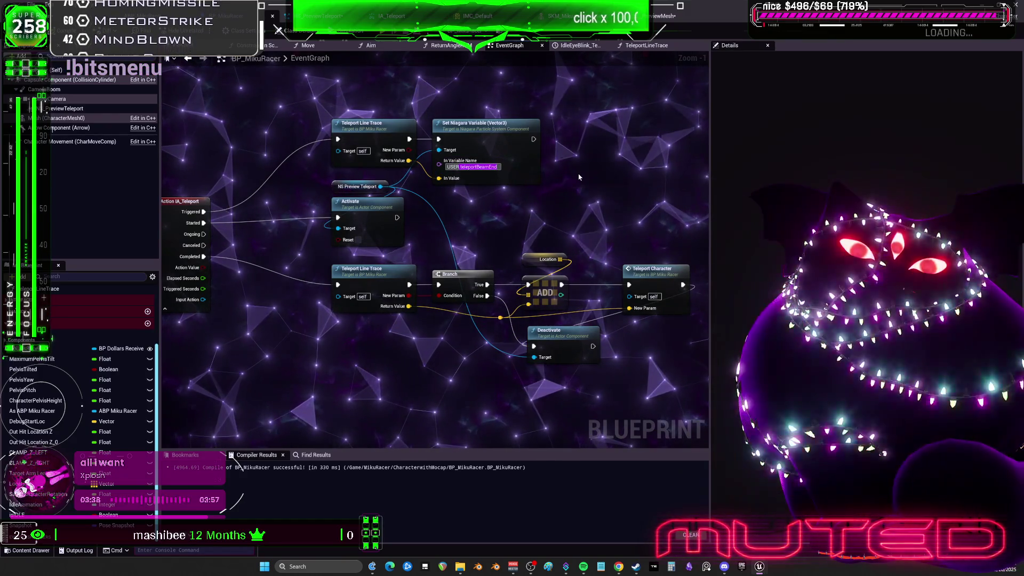
{"action": "left_click", "coordinate": [659, 16]}
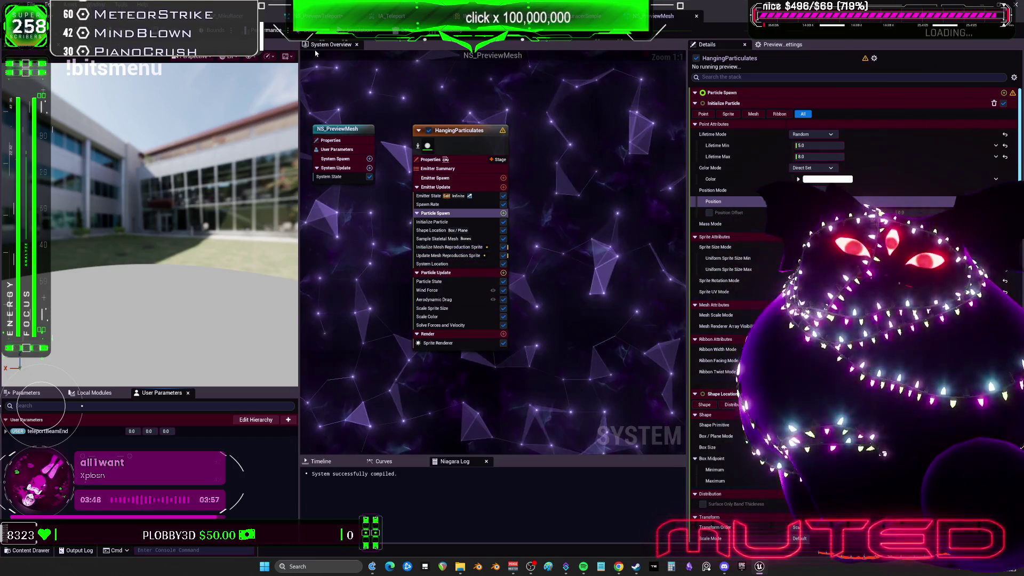
Play-test the level from the level editor and stop with Esc.
{"action": "key", "text": "ctrl+Tab"}
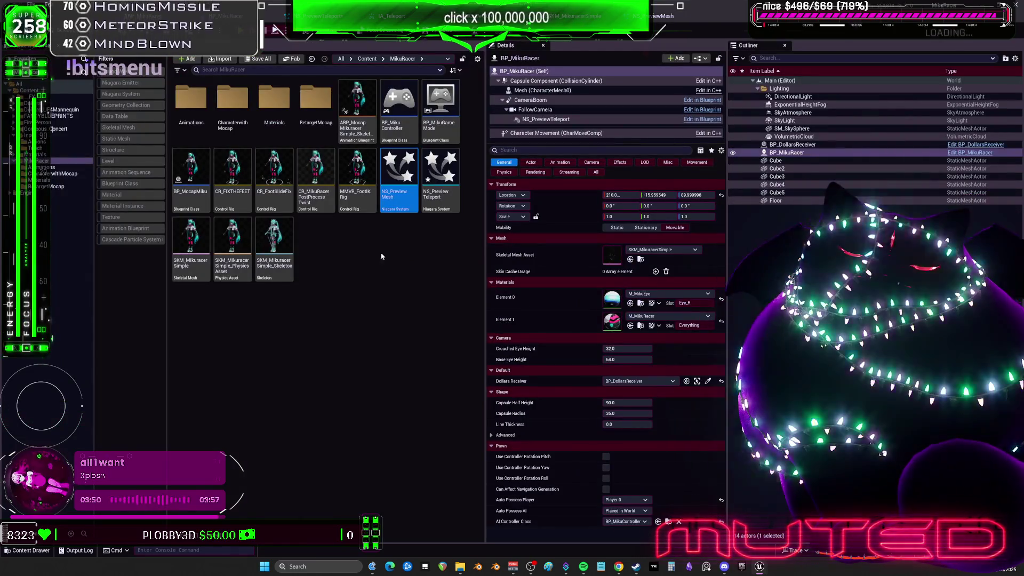
{"action": "key", "text": "alt+p"}
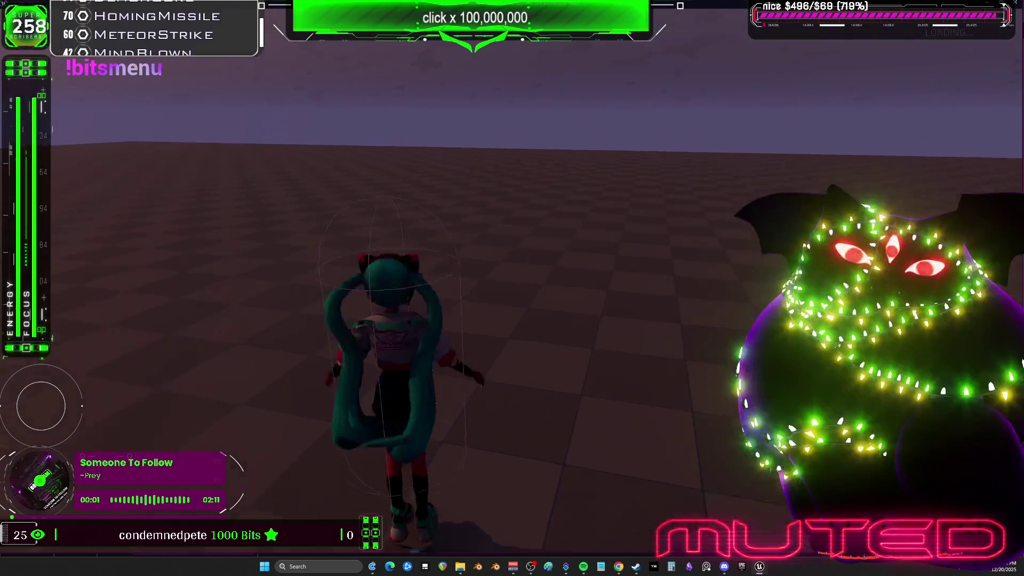
{"action": "key", "text": "Escape"}
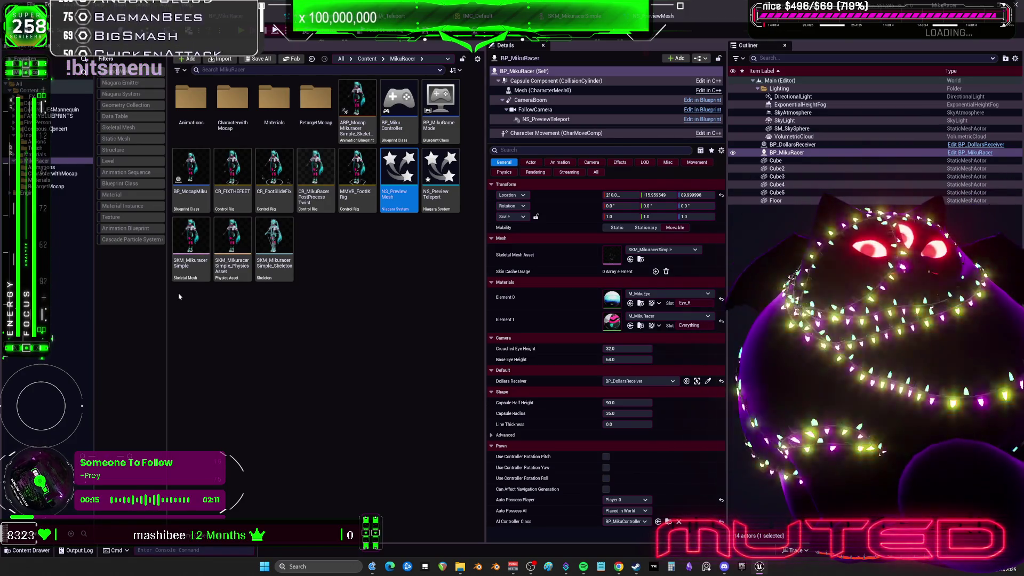
Commit the BP_MocapMiku name, select it and the RetargetMocap folder, and return to BP_MikuRacer.
{"action": "key", "text": "Return"}
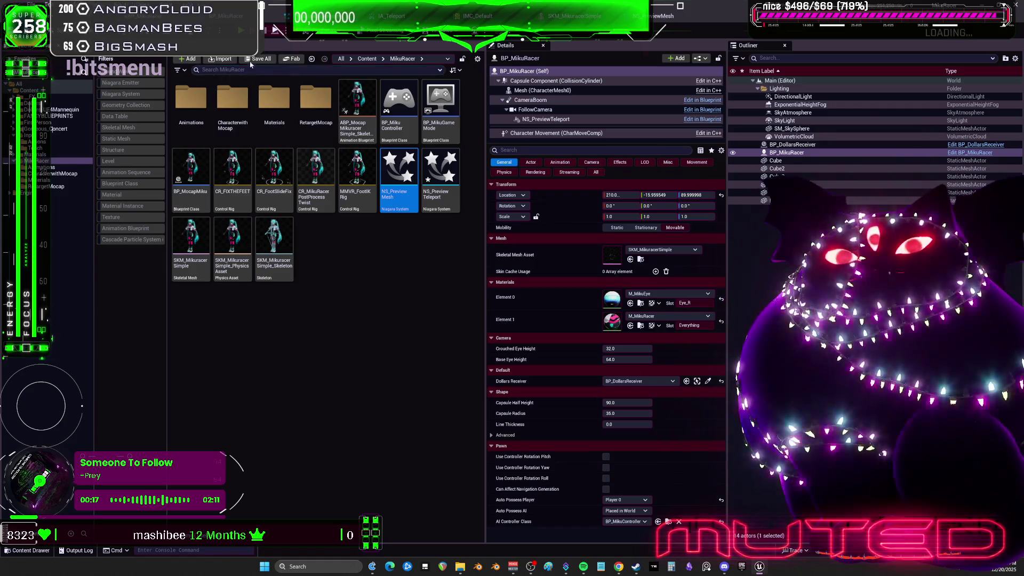
{"action": "left_click", "coordinate": [190, 171]}
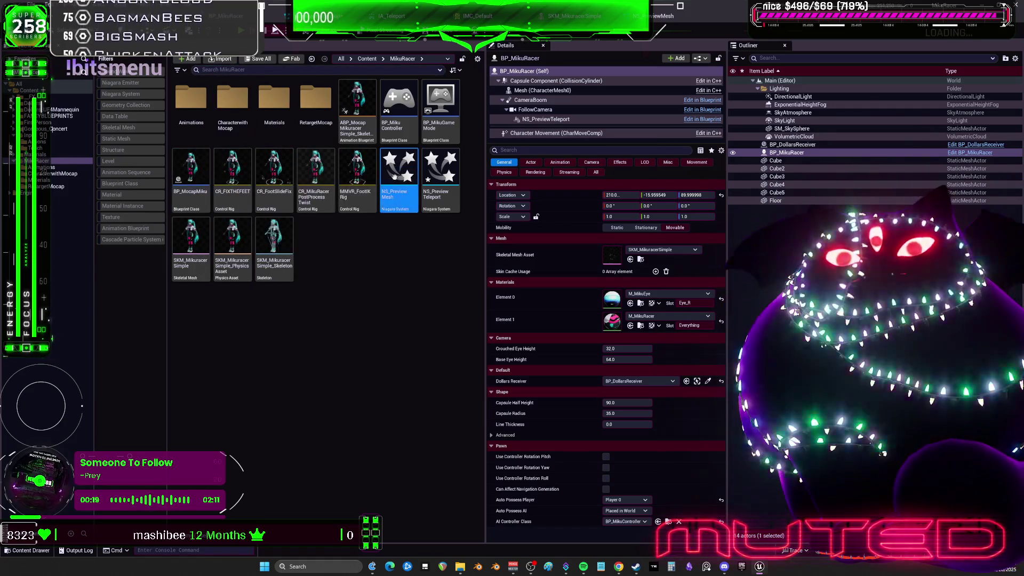
{"action": "left_click", "coordinate": [305, 88]}
{"action": "key", "text": "alt+Tab"}
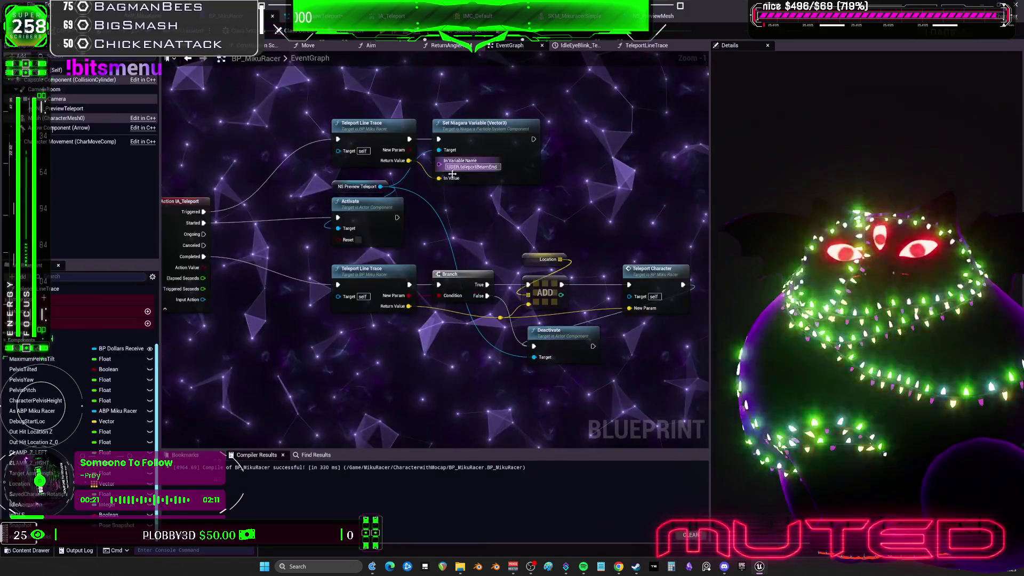
Select the character's Mesh component and restore, then re-maximize, the Blueprint window.
{"action": "left_click", "coordinate": [69, 118]}
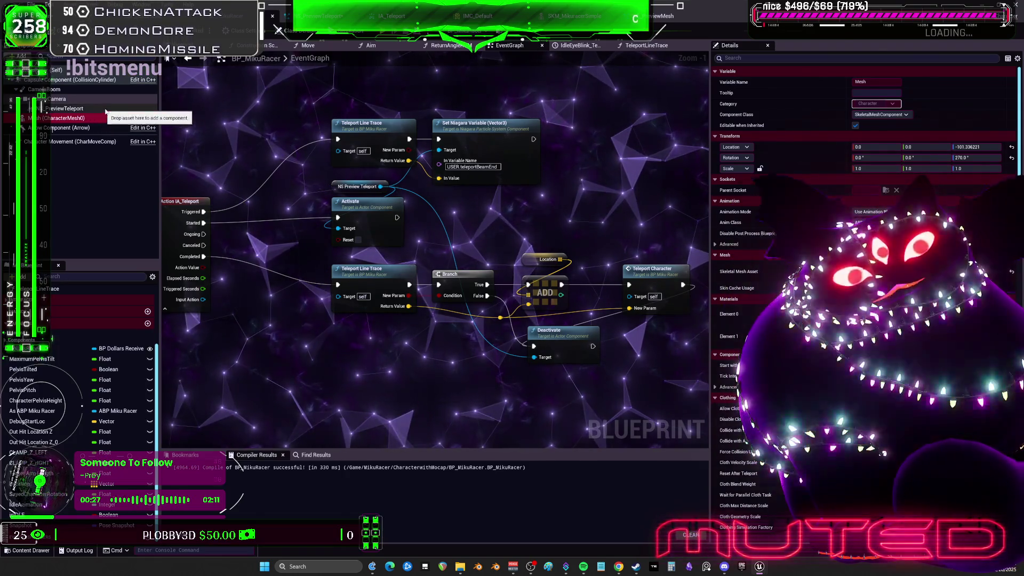
{"action": "key", "text": "super+Down"}
{"action": "double_click", "coordinate": [414, 8]}
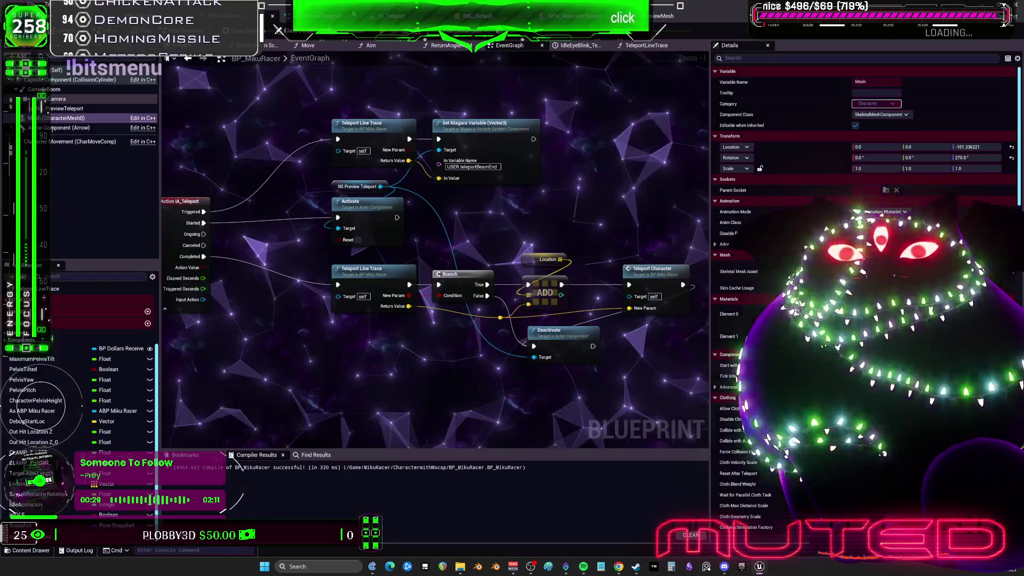
Delete the SingleLoopingParticle emitter from NS_PreviewTeleport.
{"action": "left_click", "coordinate": [320, 16]}
{"action": "left_click", "coordinate": [502, 156]}
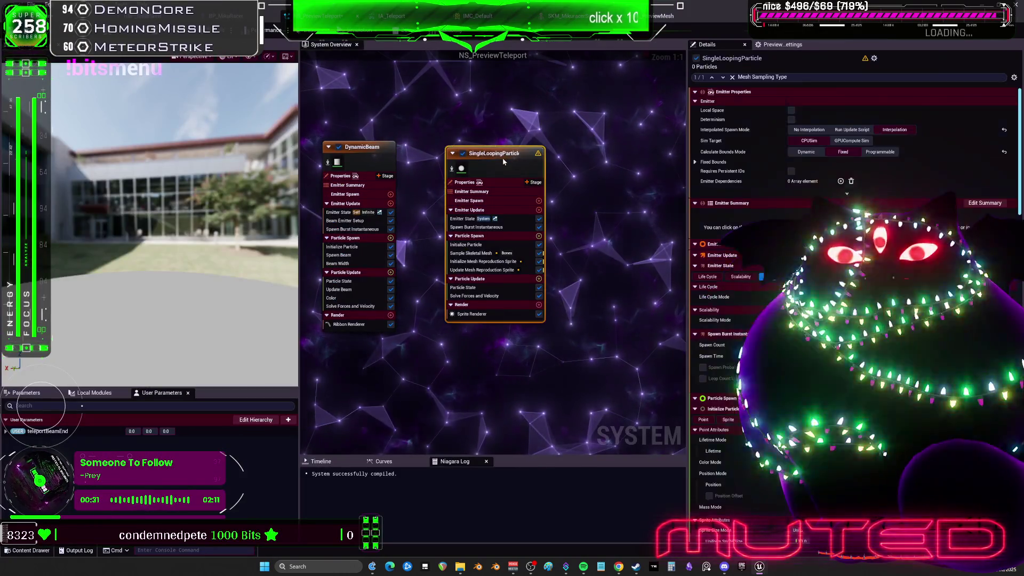
{"action": "key", "text": "Delete"}
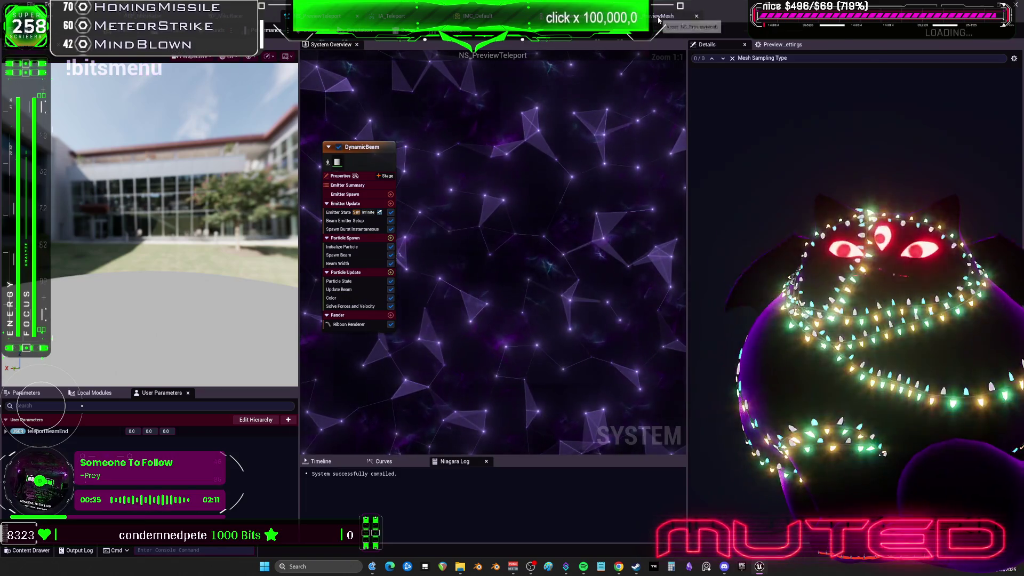
{"action": "left_click", "coordinate": [661, 15]}
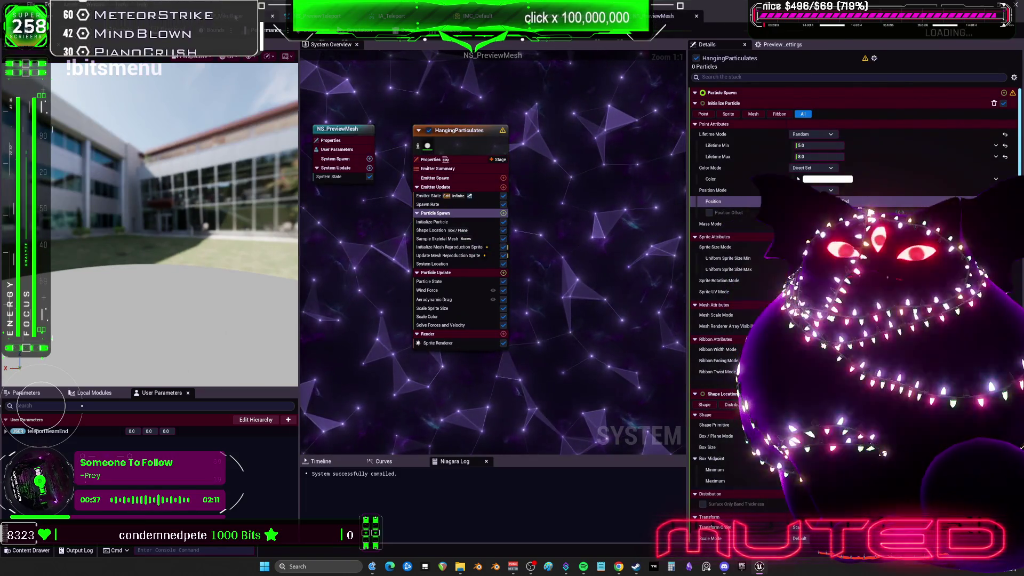
Drag the NS_PreviewMesh component into BP_MikuRacer's event graph and end the play session.
{"action": "left_click", "coordinate": [235, 17]}
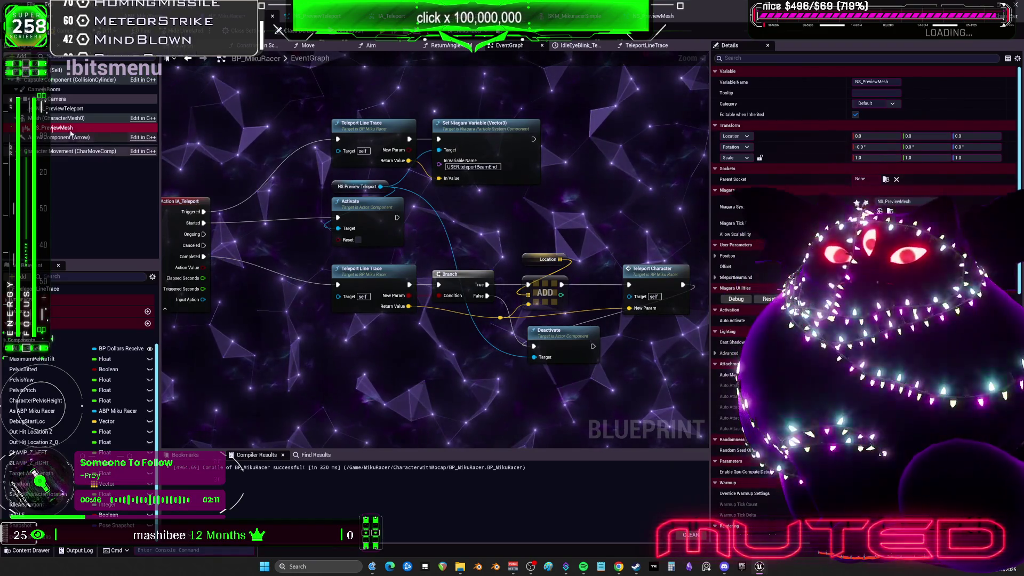
{"action": "left_click_drag", "start_coordinate": [58, 127], "coordinate": [319, 101]}
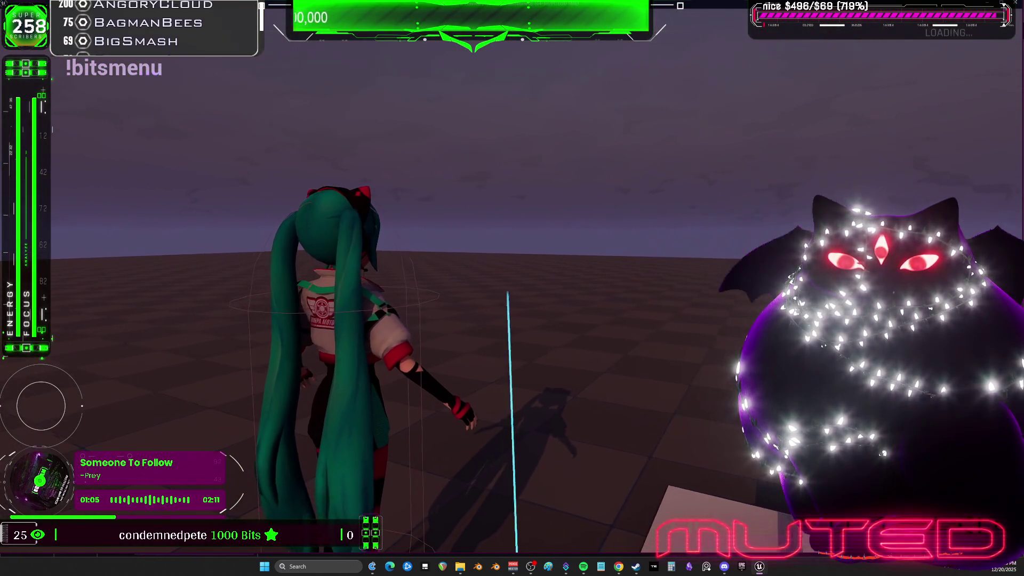
{"action": "key", "text": "Escape"}
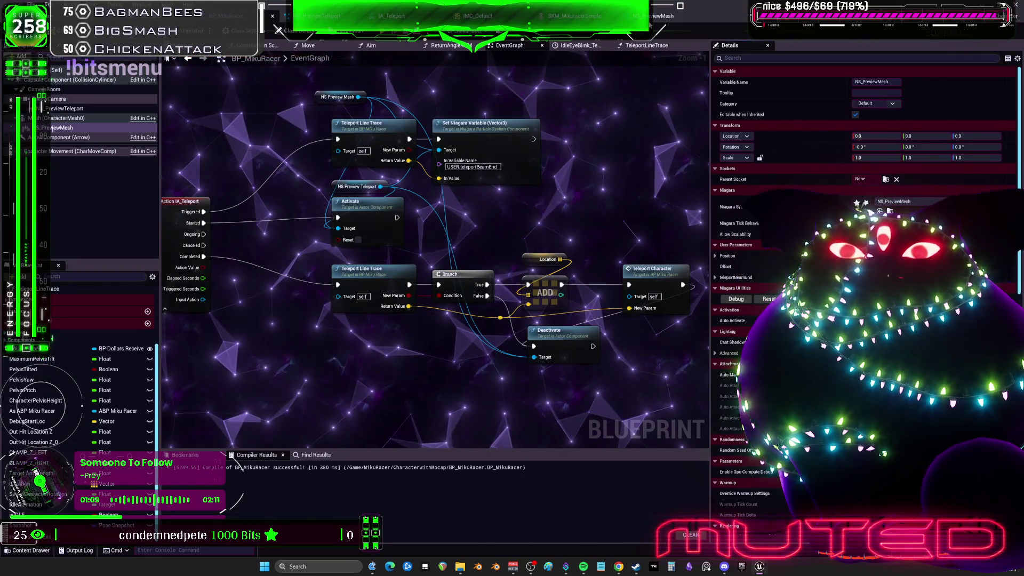
Open NS_PreviewMesh and set the HangingParticulates Spawn Rate to 5000.
{"action": "double_click", "coordinate": [866, 202]}
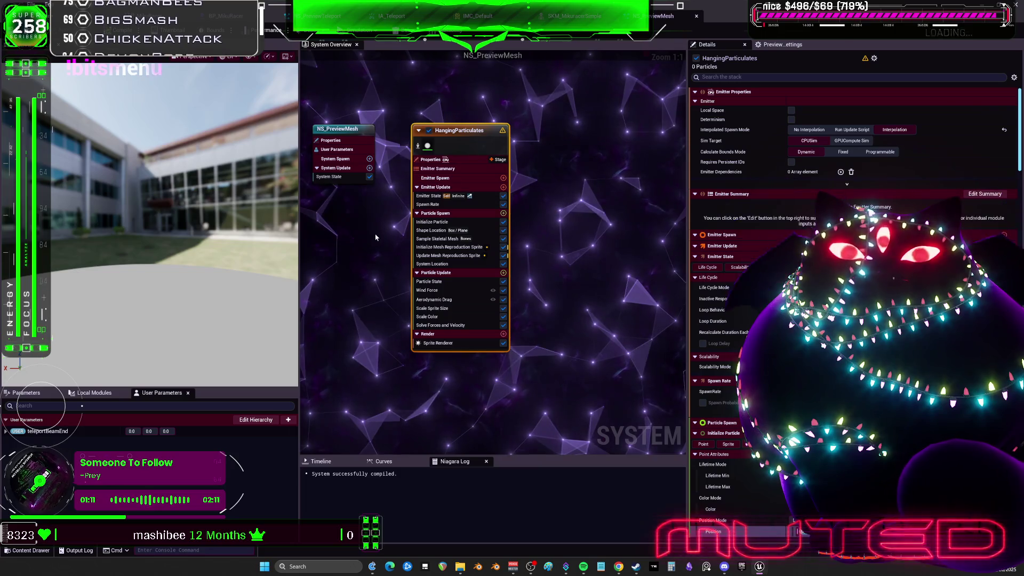
{"action": "left_click", "coordinate": [433, 222]}
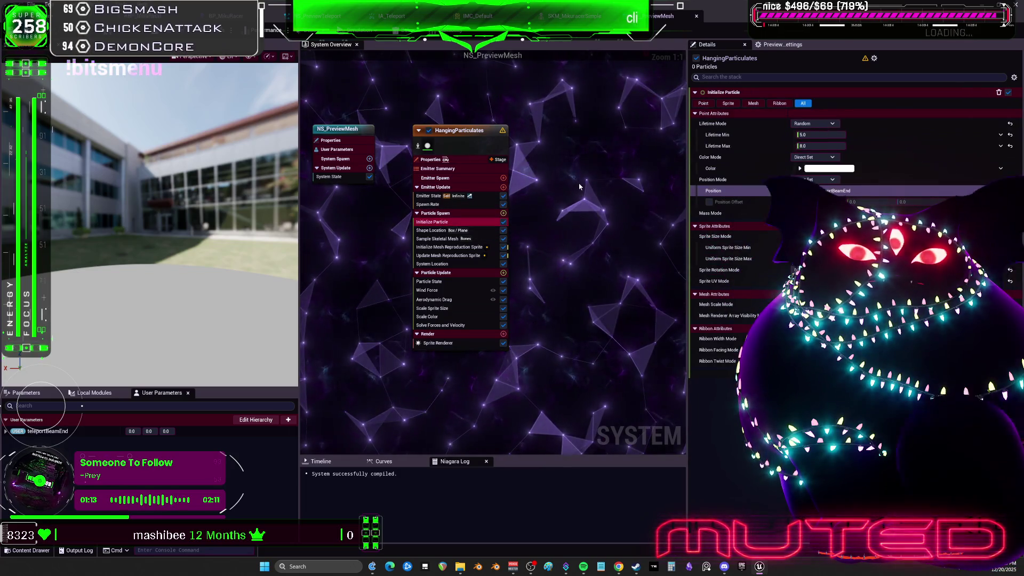
{"action": "left_click", "coordinate": [428, 204]}
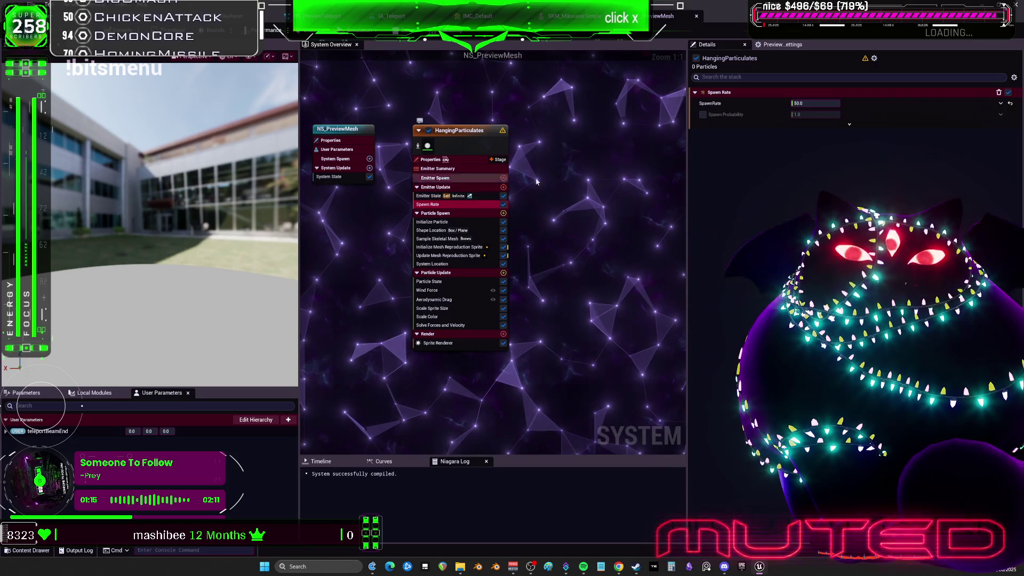
{"action": "left_click", "coordinate": [808, 104]}
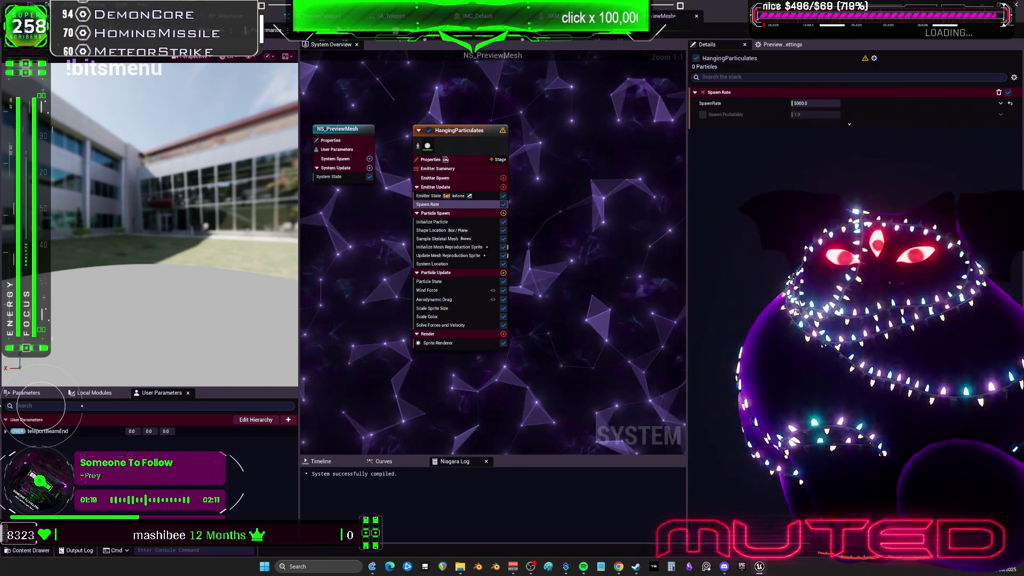
Change Initialize Particle's Position Mode to Unset.
{"action": "left_click", "coordinate": [451, 222]}
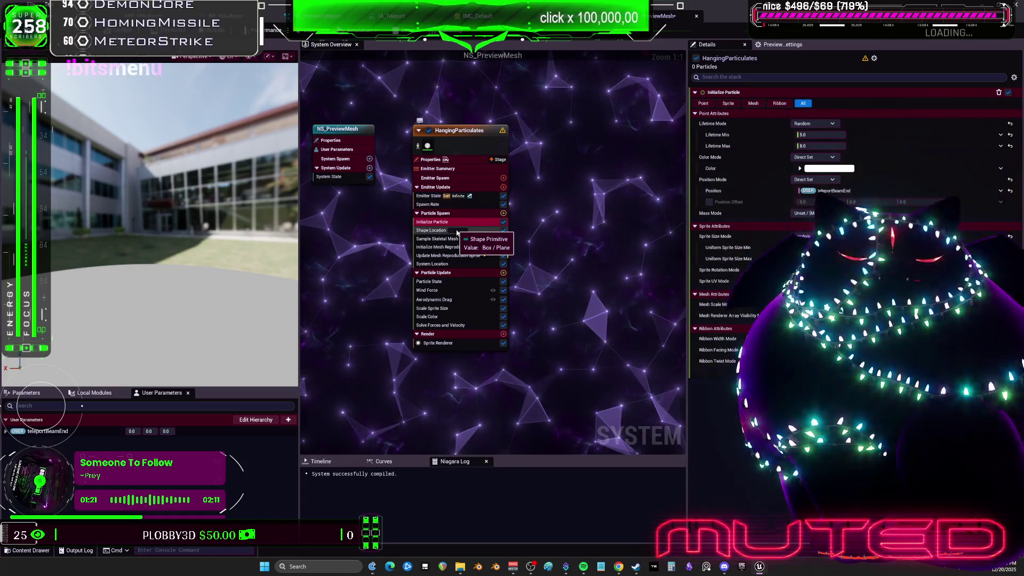
{"action": "right_click", "coordinate": [457, 232]}
{"action": "left_click", "coordinate": [429, 226]}
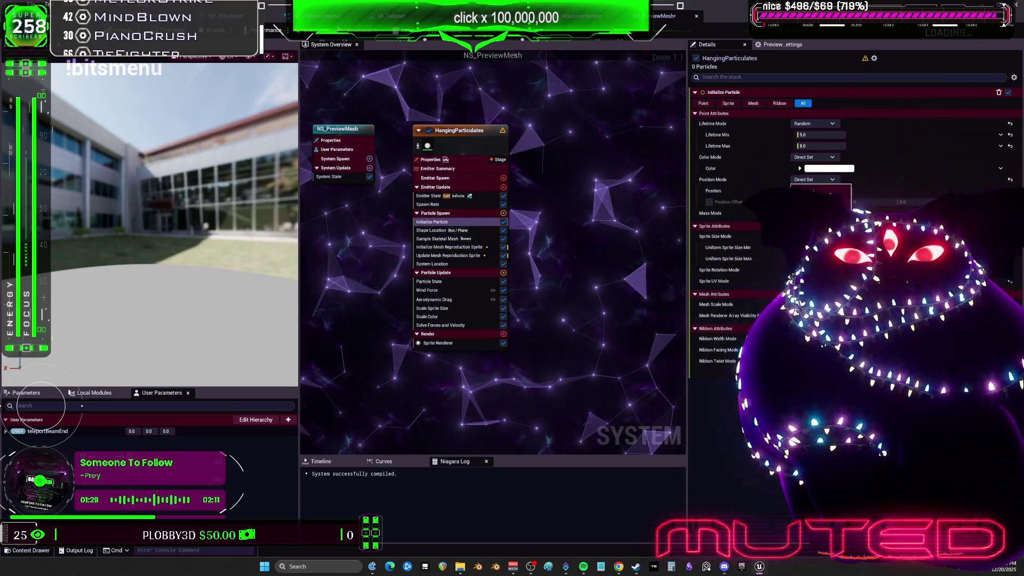
{"action": "left_click", "coordinate": [806, 209]}
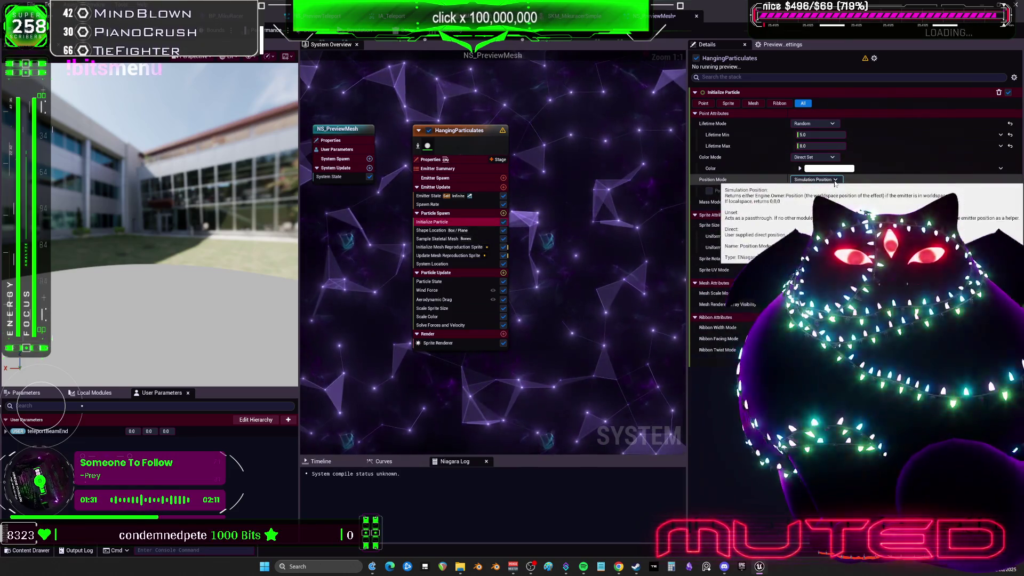
{"action": "left_click", "coordinate": [826, 193]}
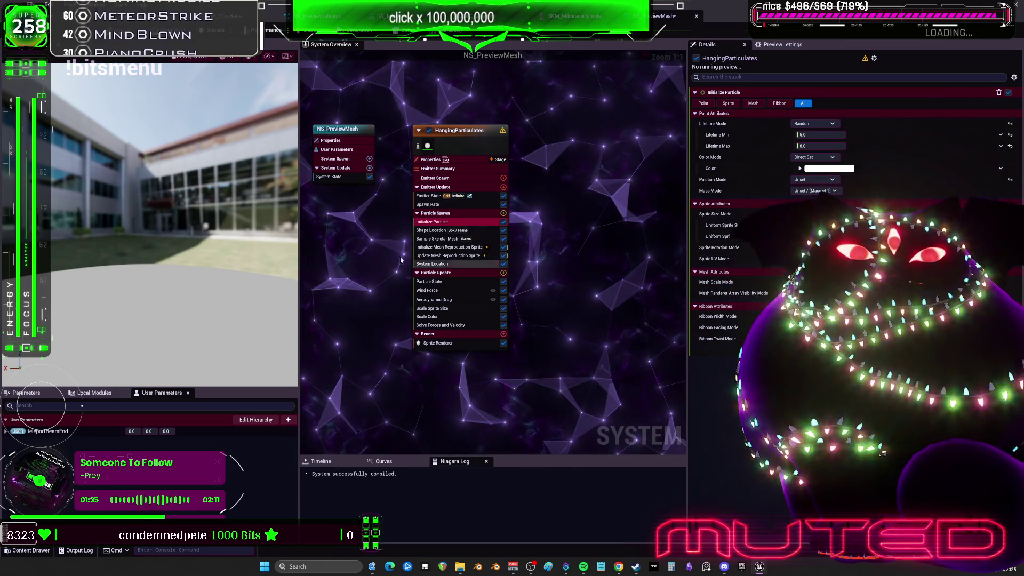
Inspect the Shape Location, Sample Skeletal Mesh, mesh reproduction sprite and System Location modules.
{"action": "left_click", "coordinate": [436, 231]}
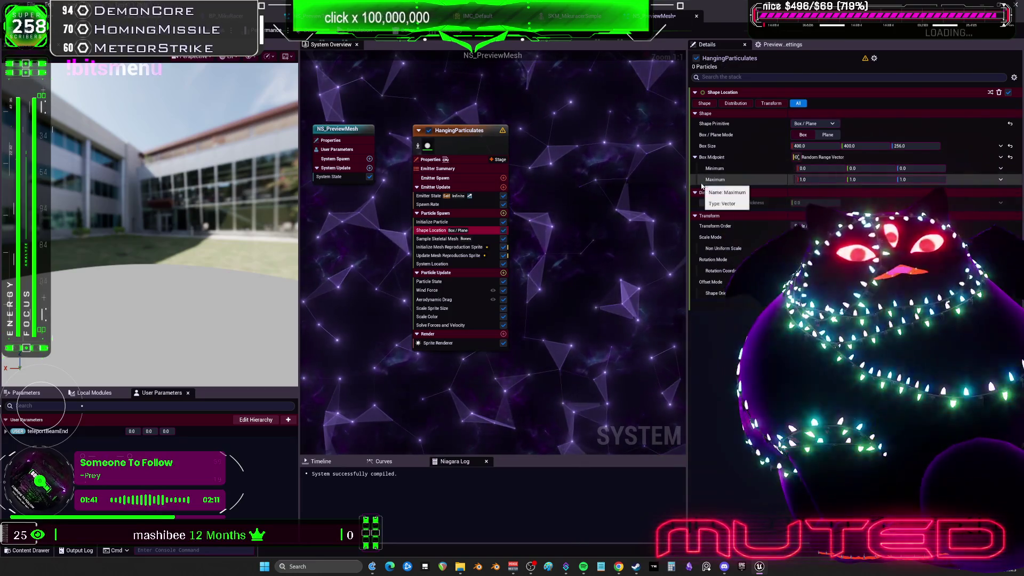
{"action": "left_click", "coordinate": [448, 247]}
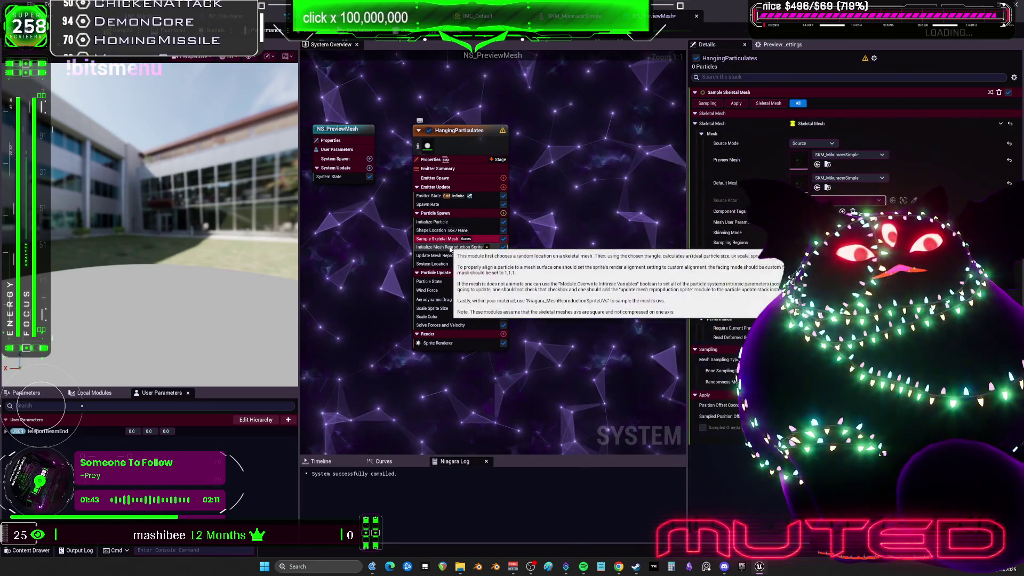
{"action": "left_click", "coordinate": [448, 255]}
{"action": "left_click", "coordinate": [448, 263]}
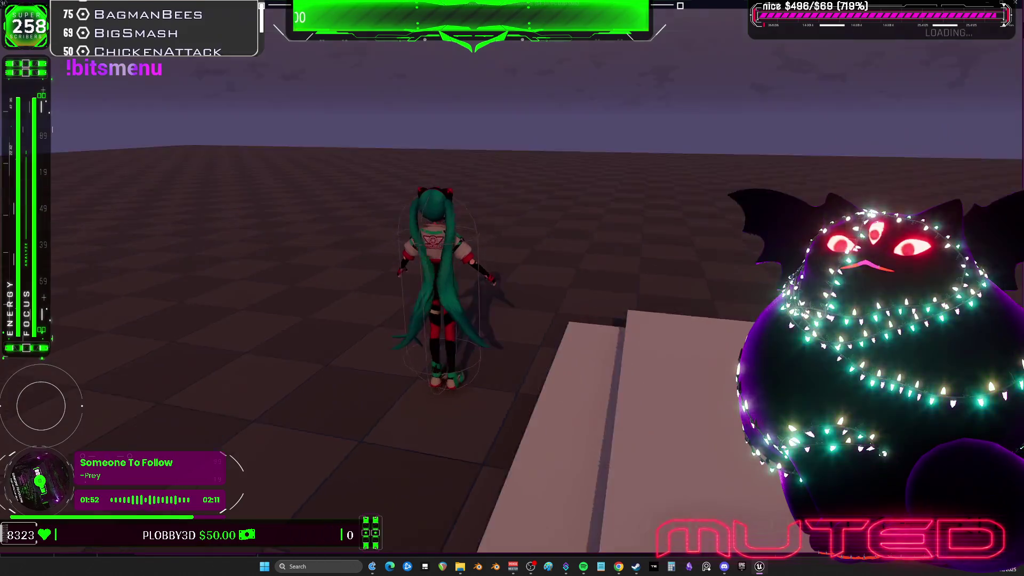
Walk the character toward the stairs with W to test the teleport beam, then exit play.
{"action": "key", "text": "w"}
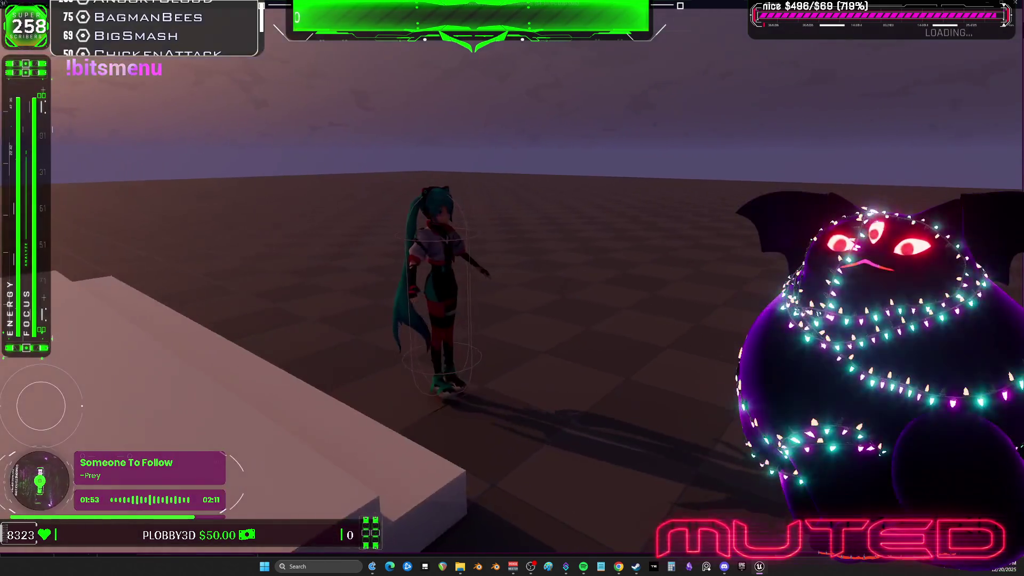
{"action": "key", "text": "w"}
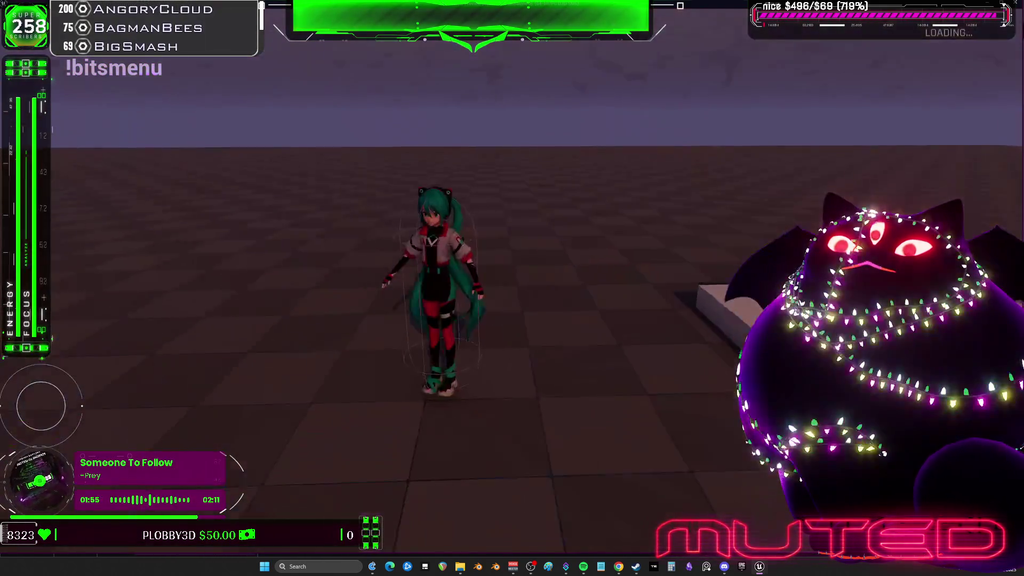
{"action": "key", "text": "w"}
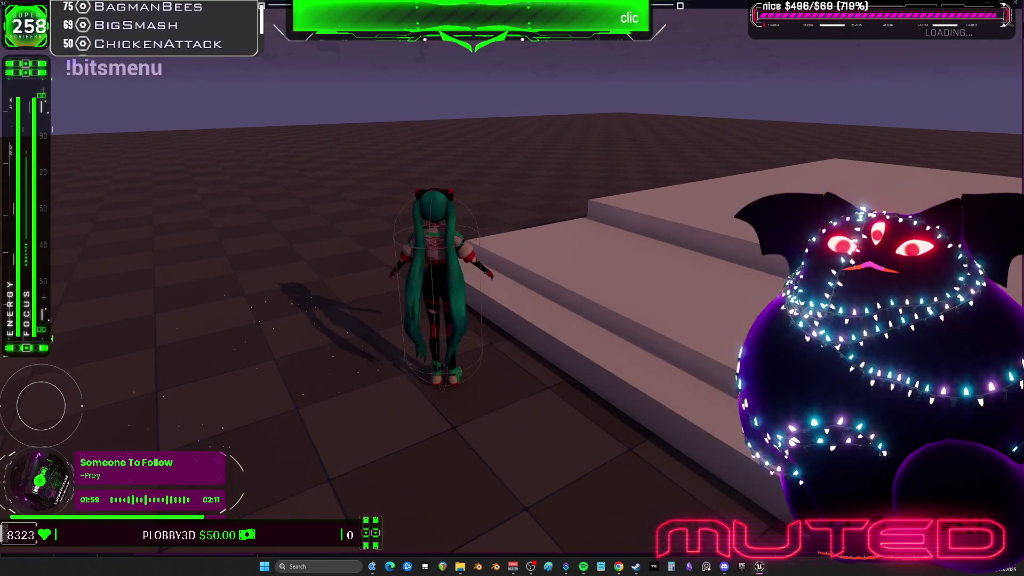
{"action": "key", "text": "w"}
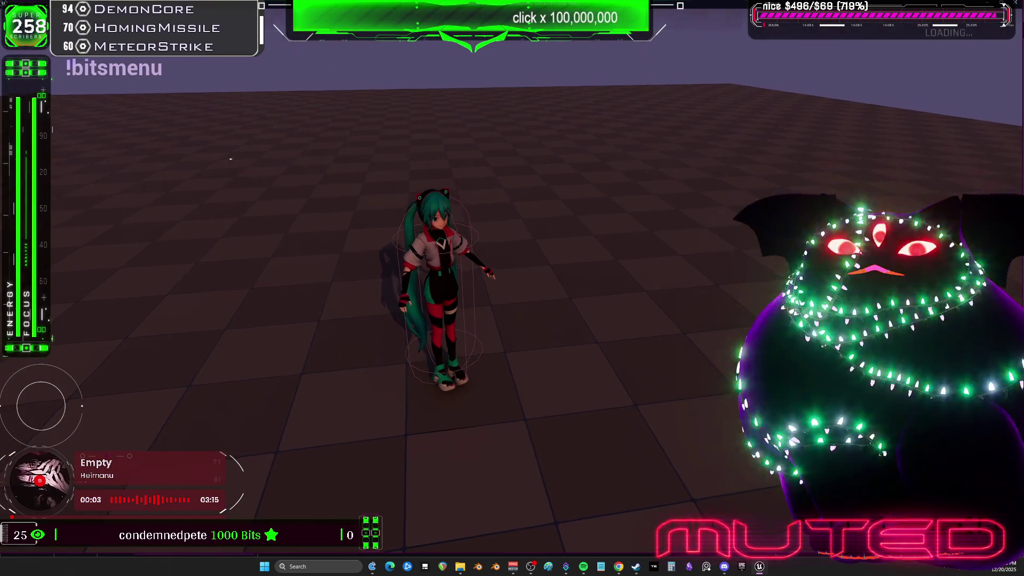
{"action": "key", "text": "Escape"}
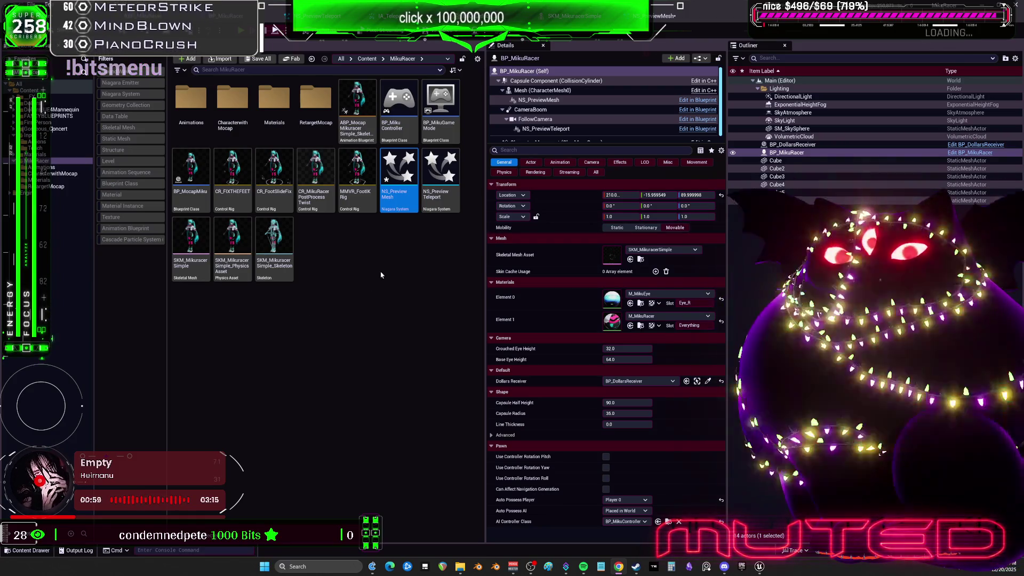
Open NS_PreviewTeleport from the Content Browser in the Niagara editor.
{"action": "left_click", "coordinate": [379, 269]}
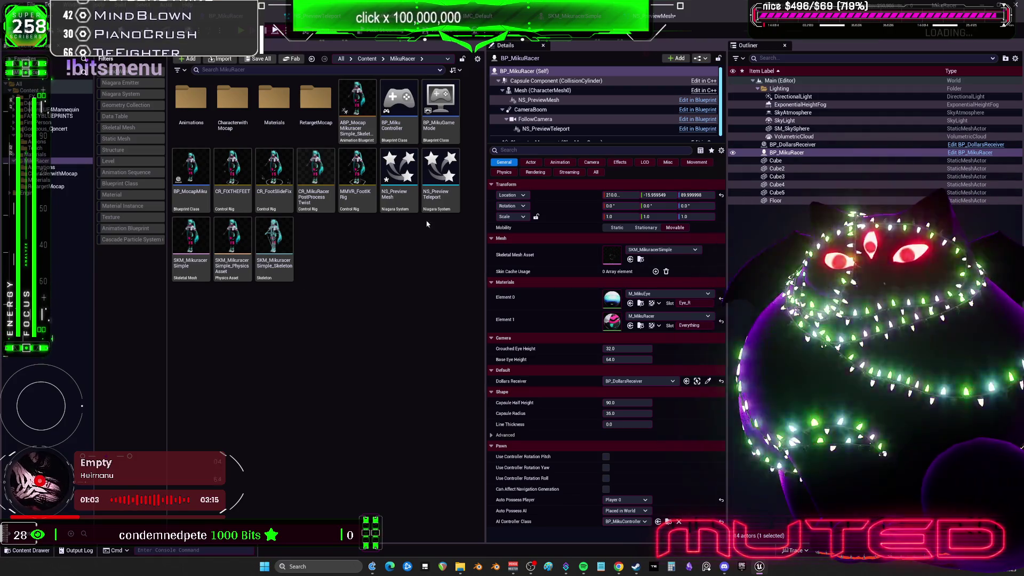
{"action": "double_click", "coordinate": [440, 176]}
{"action": "left_click", "coordinate": [374, 162]}
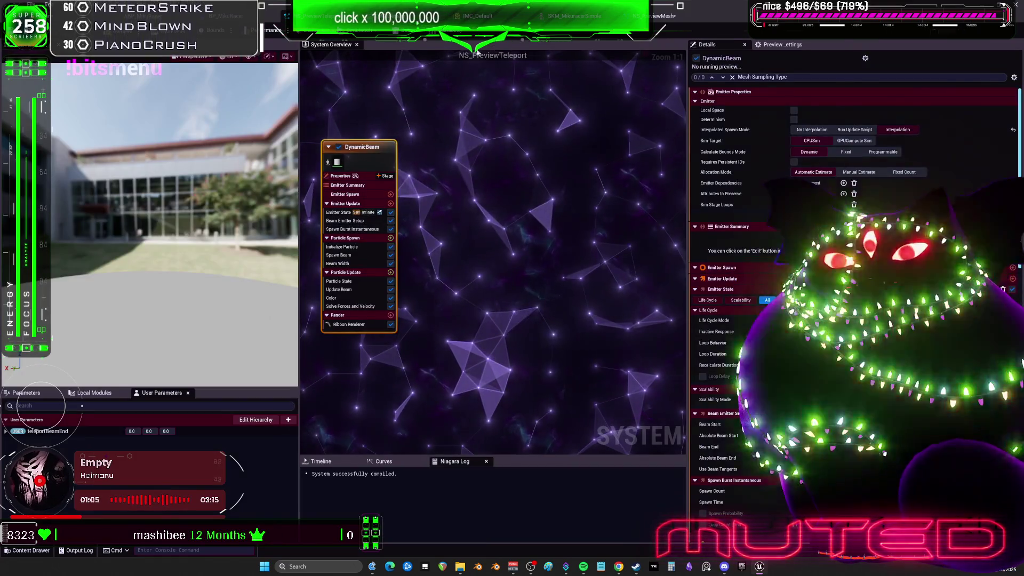
Compare NS_PreviewMesh's mesh reproduction and Sample Skeletal Mesh modules against the other open tabs.
{"action": "left_click", "coordinate": [365, 16]}
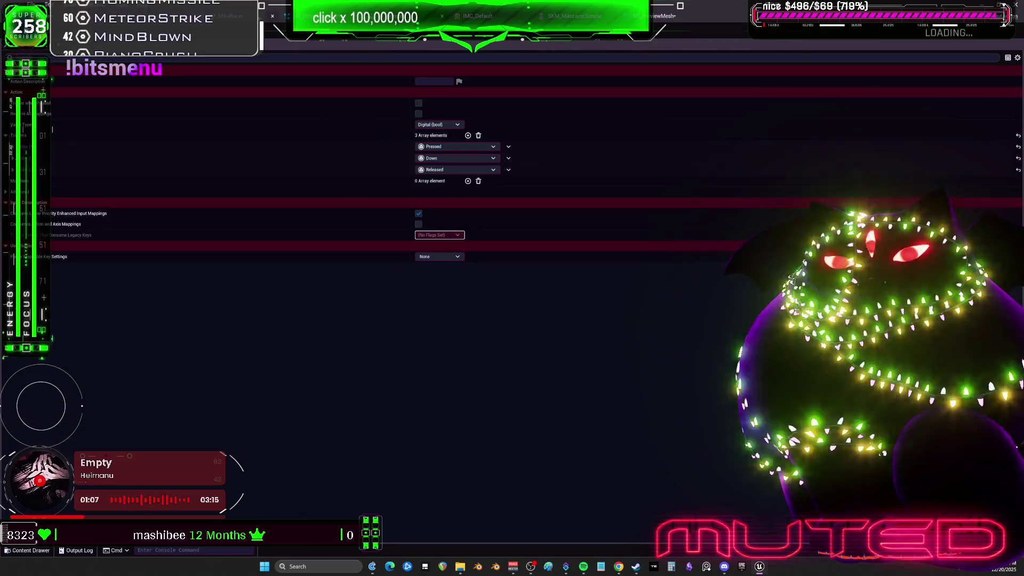
{"action": "left_click", "coordinate": [661, 16]}
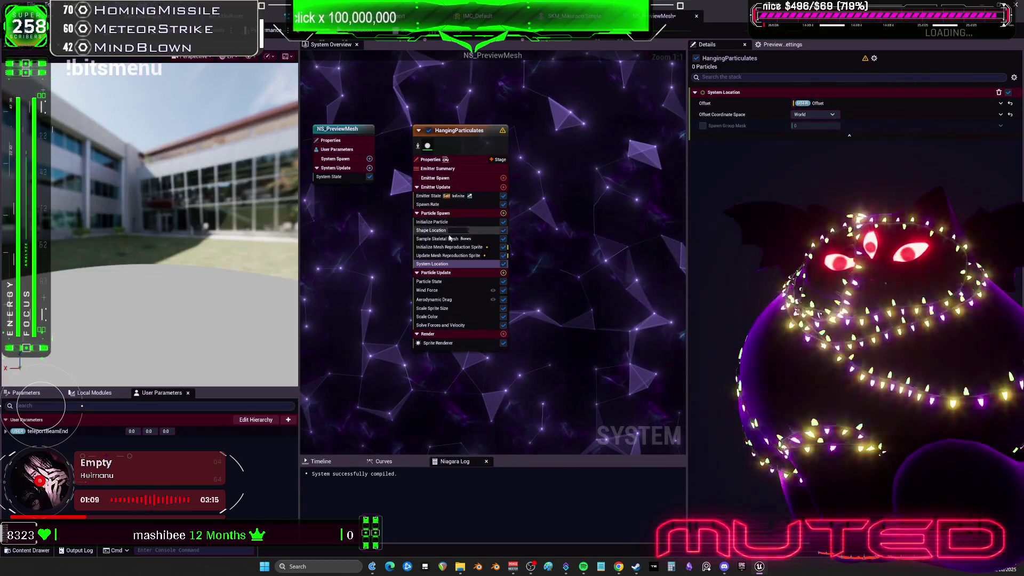
{"action": "left_click", "coordinate": [450, 247]}
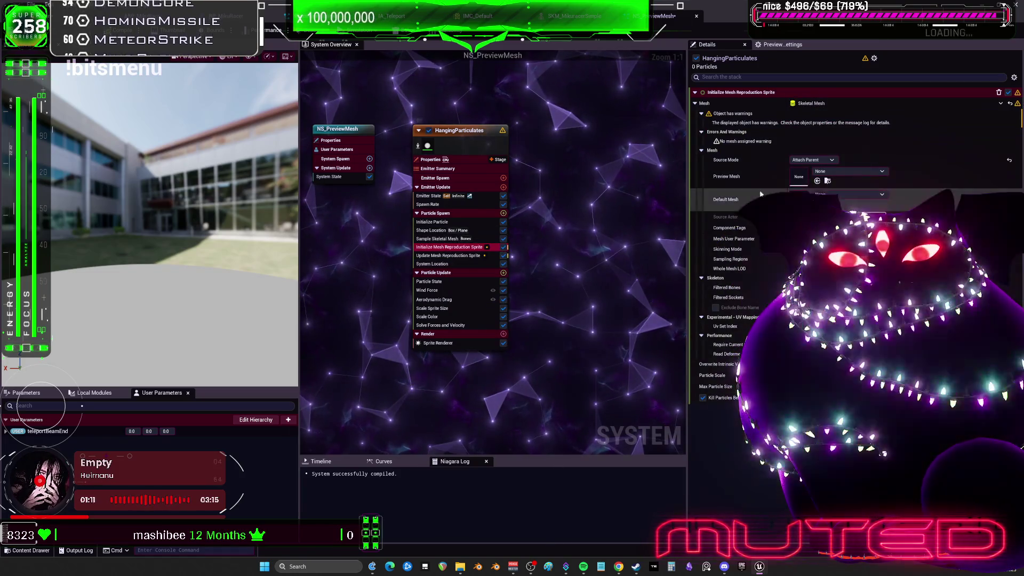
{"action": "left_click", "coordinate": [428, 239]}
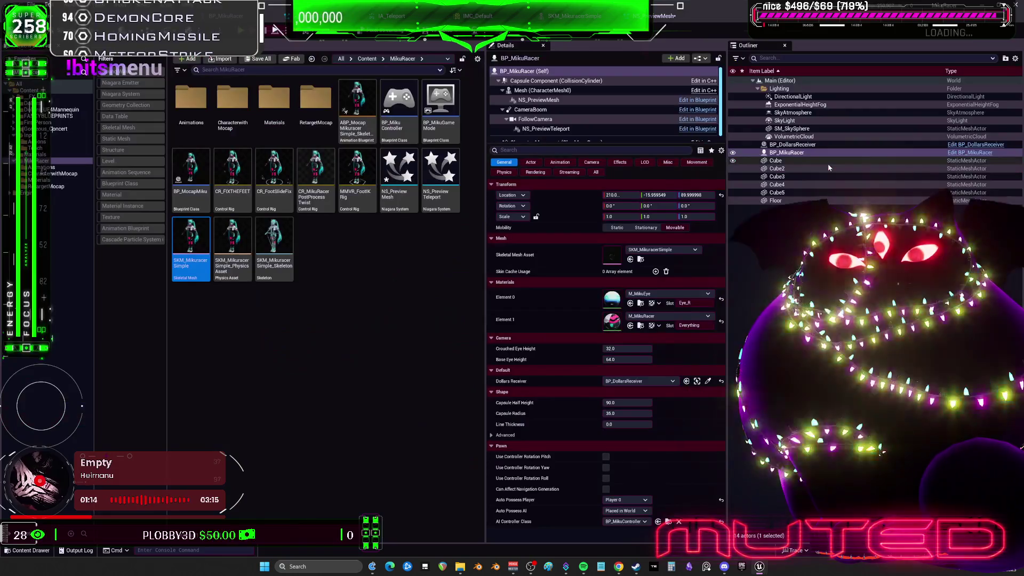
{"action": "left_click", "coordinate": [176, 16]}
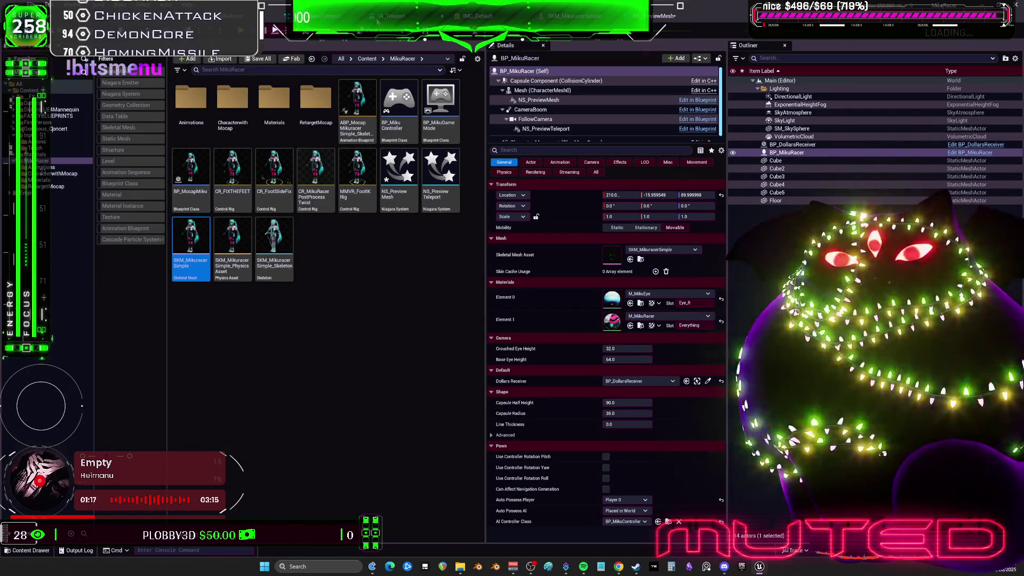
{"action": "left_click", "coordinate": [326, 16]}
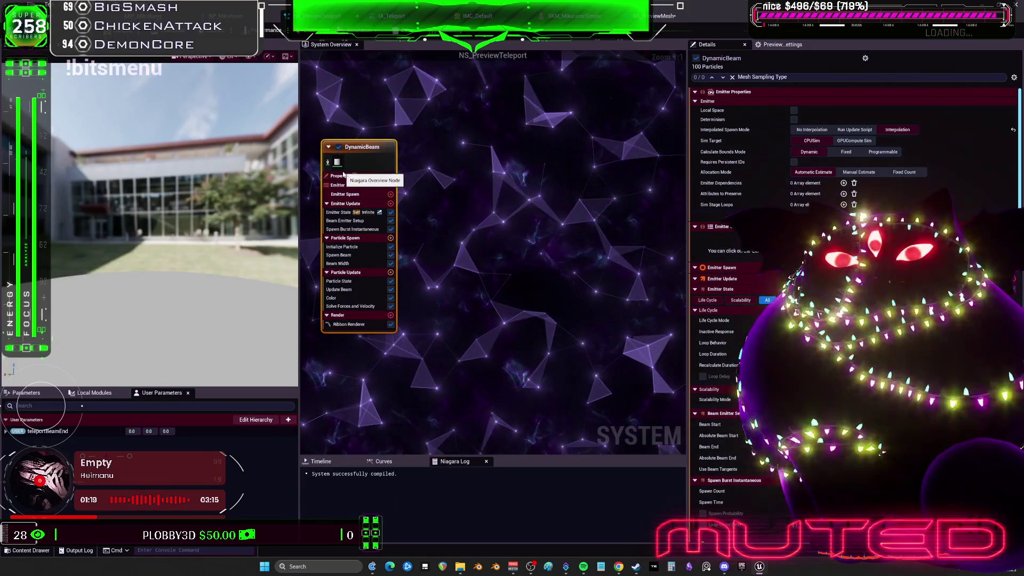
{"action": "left_click", "coordinate": [661, 16]}
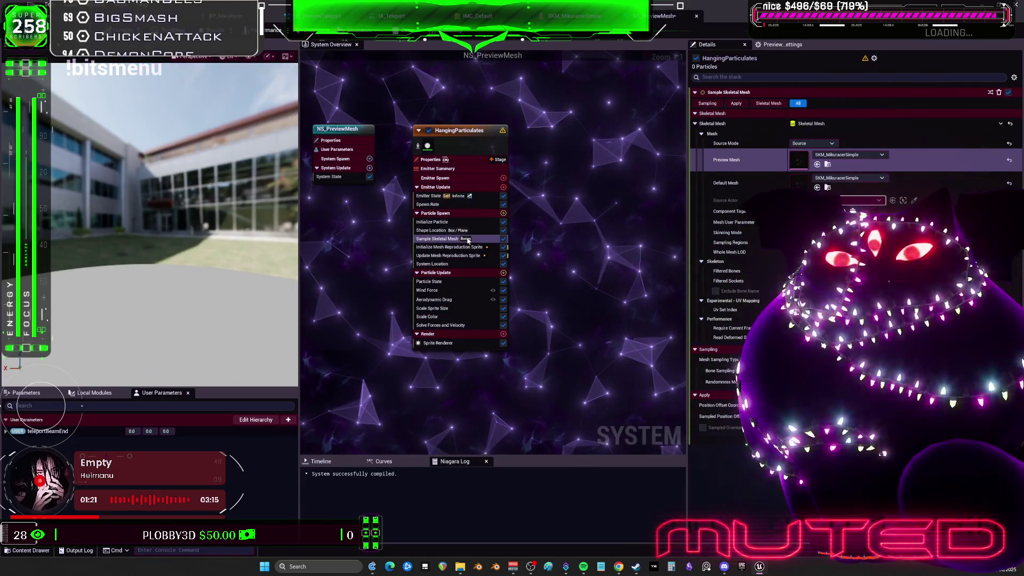
Delete the Sample Skeletal Mesh module and set the preview mesh to SKM_MikuracerSimple.
{"action": "left_click", "coordinate": [436, 231]}
{"action": "left_click", "coordinate": [439, 239]}
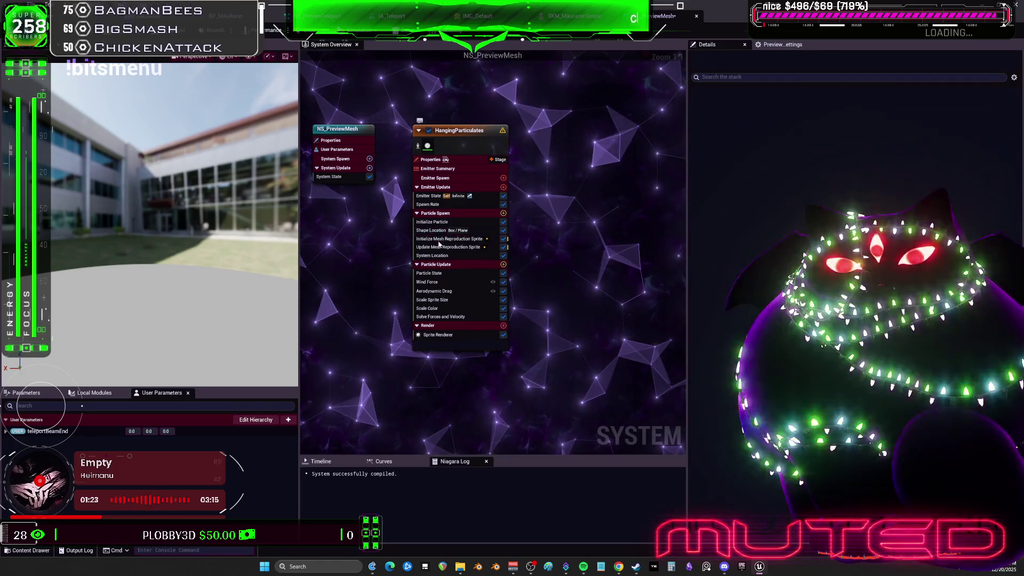
{"action": "key", "text": "Delete"}
{"action": "left_click", "coordinate": [438, 239]}
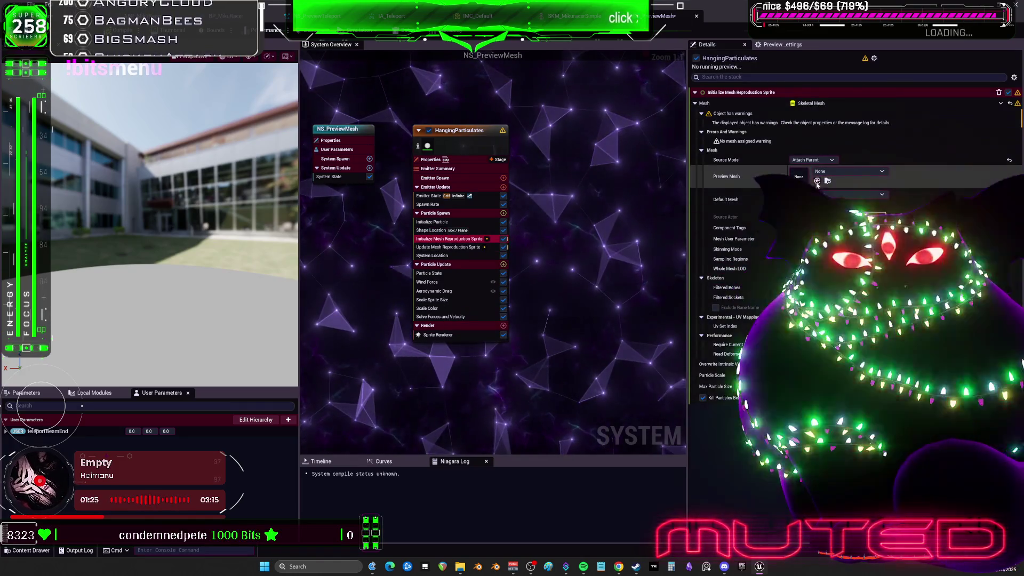
{"action": "left_click", "coordinate": [817, 181]}
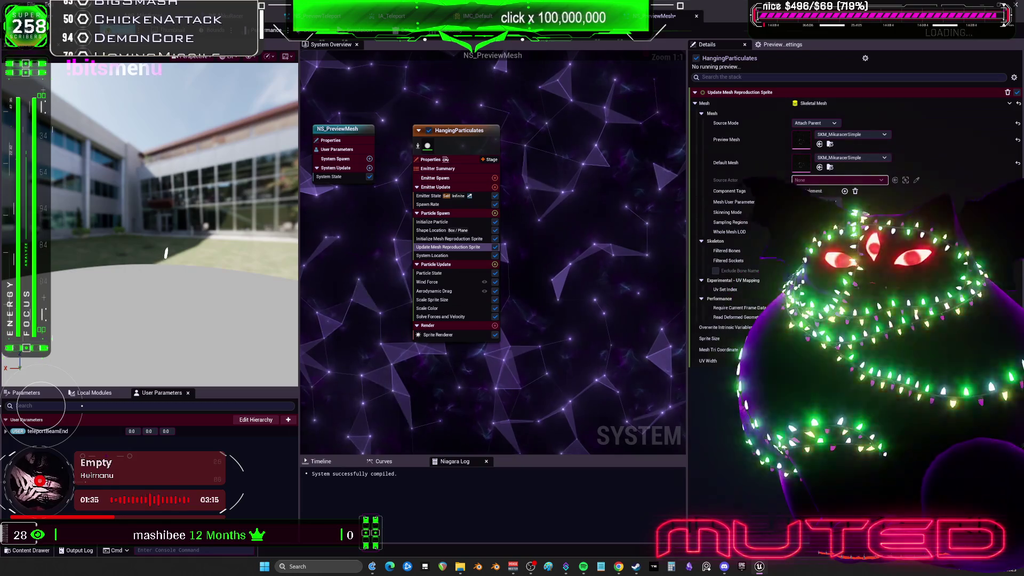
Set Initialize Particle's Position Mode to Simulation Position, then delete the HangingParticulates emitter.
{"action": "left_click", "coordinate": [434, 222]}
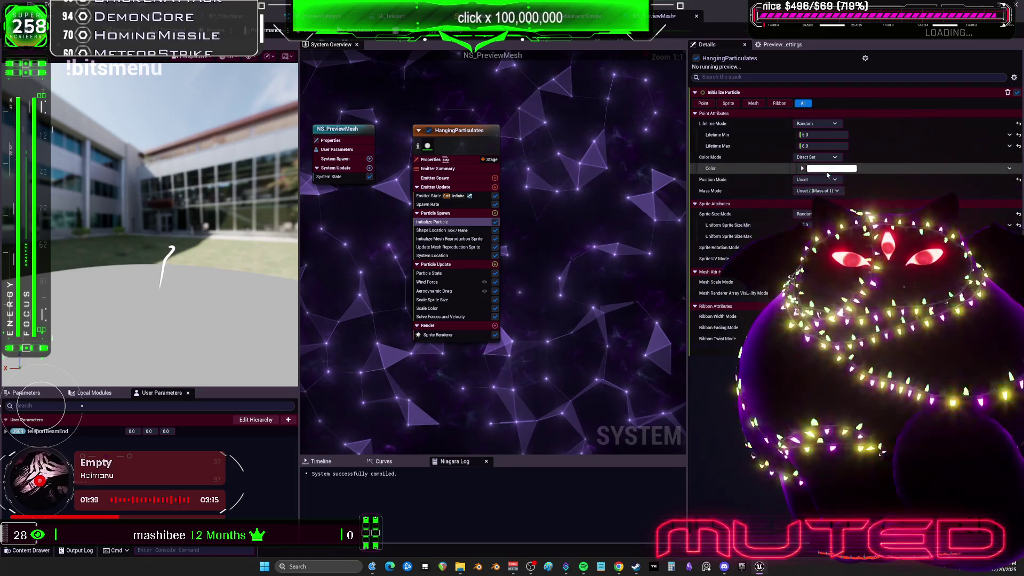
{"action": "left_click", "coordinate": [816, 209]}
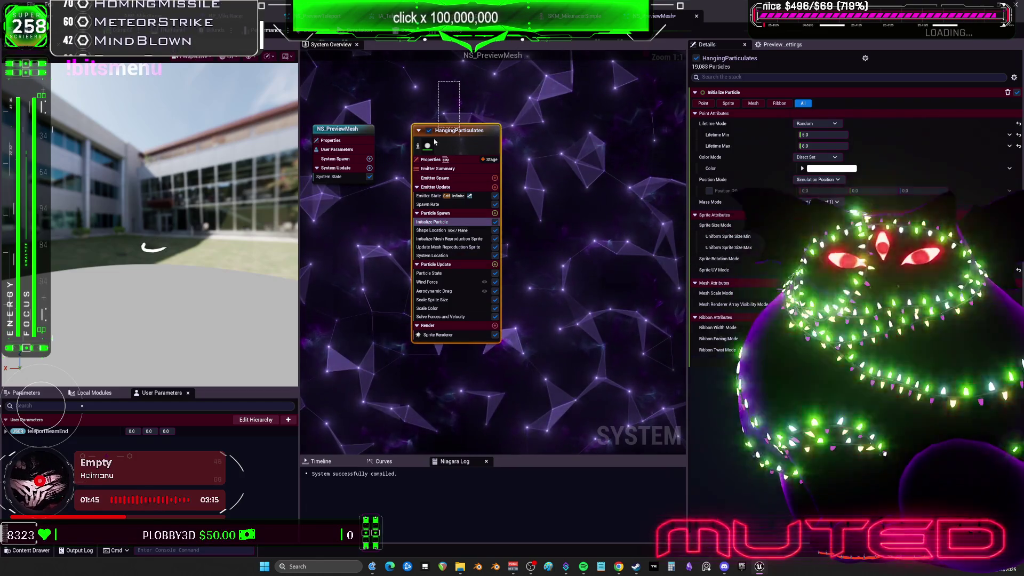
{"action": "key", "text": "Delete"}
{"action": "right_click", "coordinate": [440, 124]}
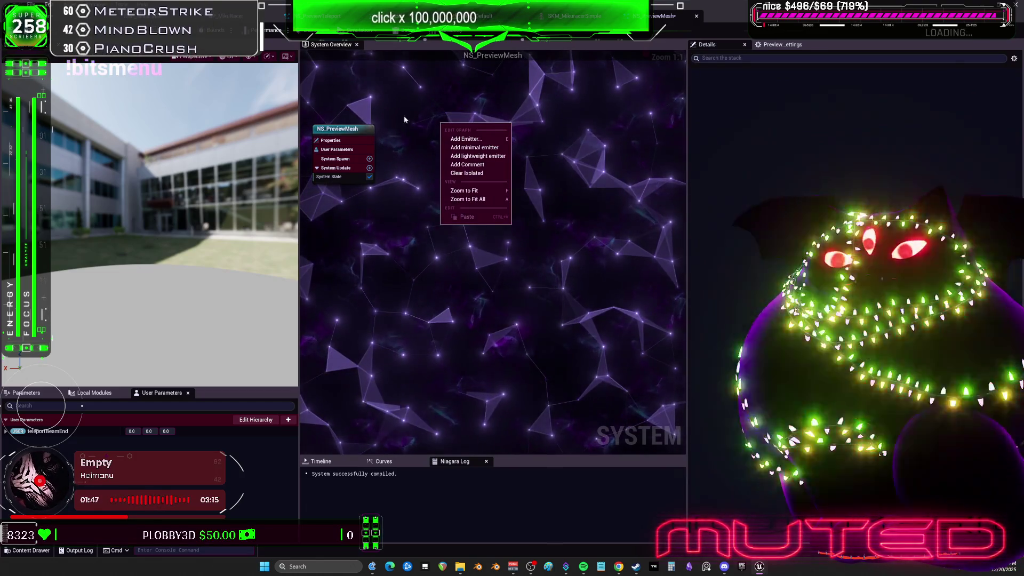
Pick the HangingParticulates template in the Add Emitter browser and add it beside the system node.
{"action": "left_click", "coordinate": [465, 139]}
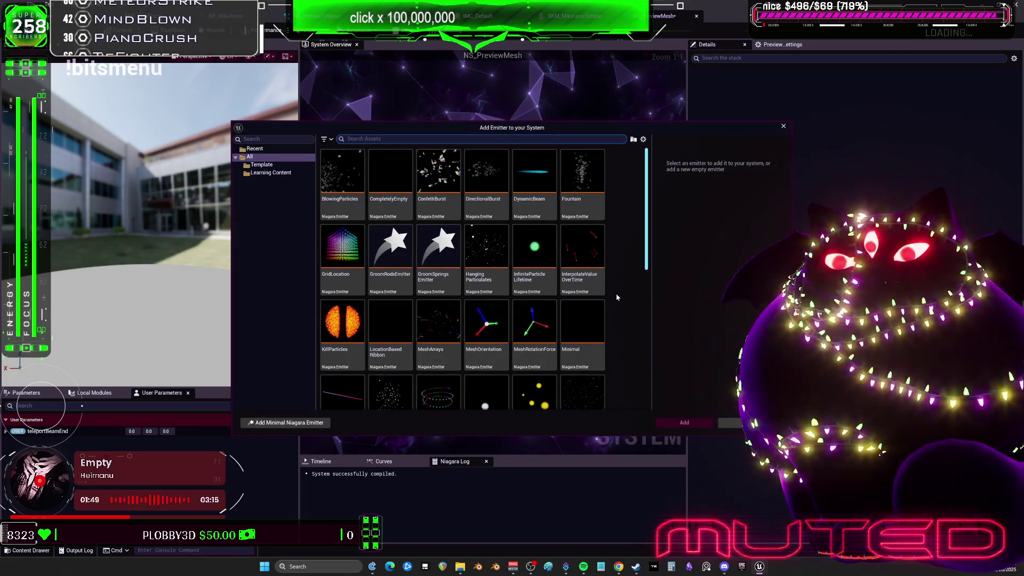
{"action": "scroll", "coordinate": [587, 330], "scroll_direction": "down", "scroll_amount": 1}
{"action": "left_click", "coordinate": [486, 192]}
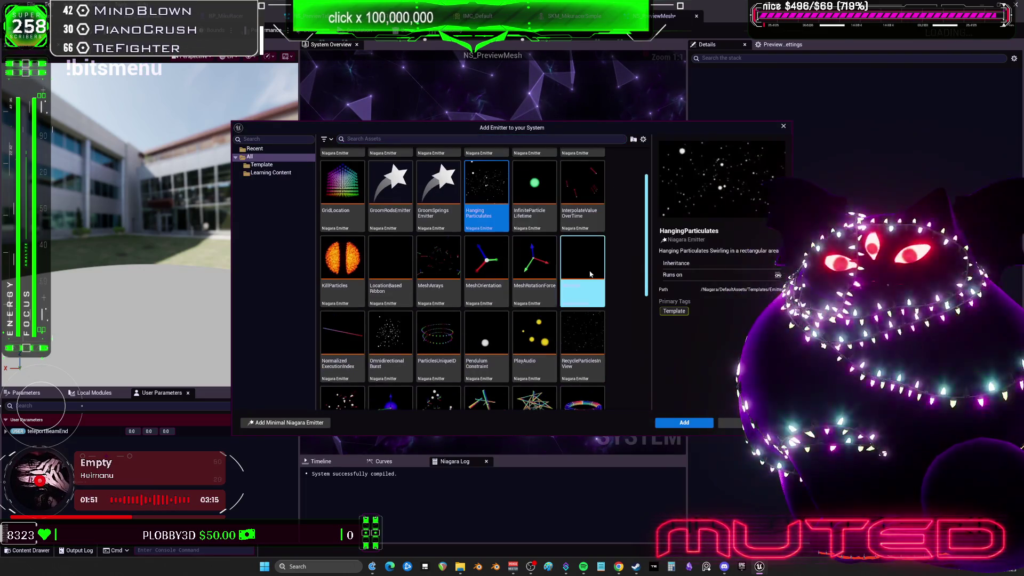
{"action": "scroll", "coordinate": [590, 271], "scroll_direction": "down", "scroll_amount": 1}
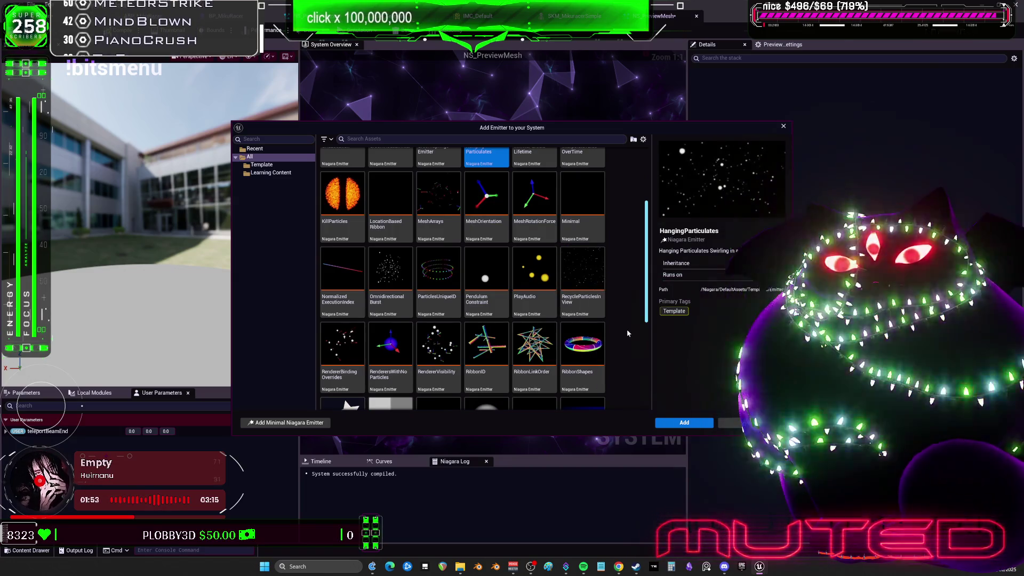
{"action": "scroll", "coordinate": [628, 332], "scroll_direction": "down", "scroll_amount": 3}
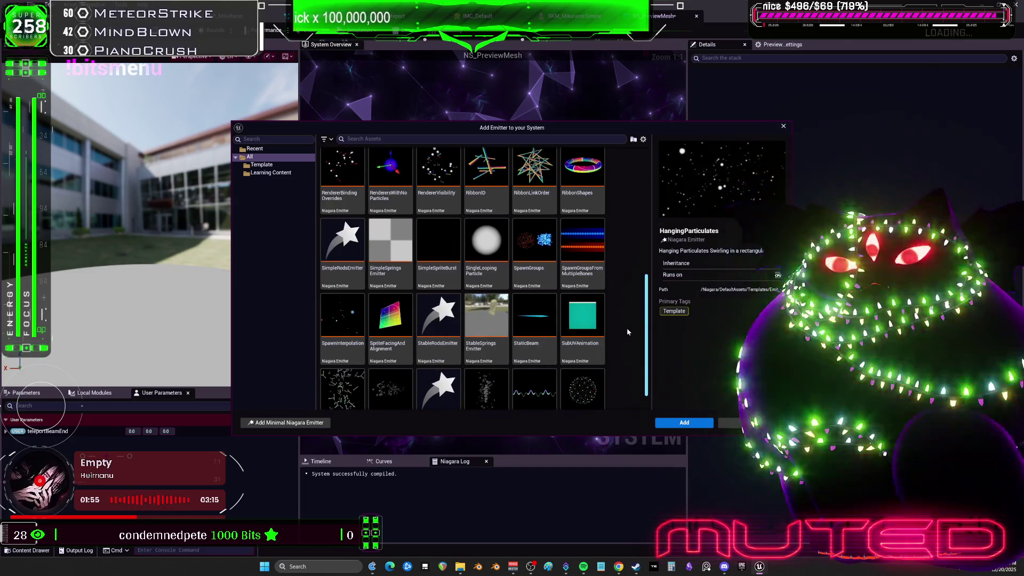
{"action": "scroll", "coordinate": [627, 332], "scroll_direction": "down", "scroll_amount": 1}
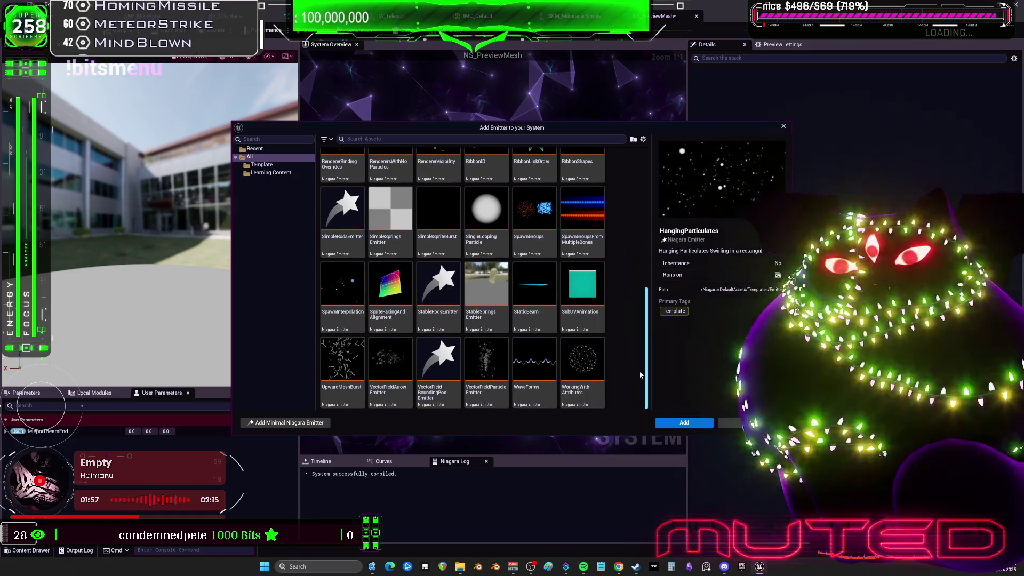
{"action": "left_click", "coordinate": [679, 424]}
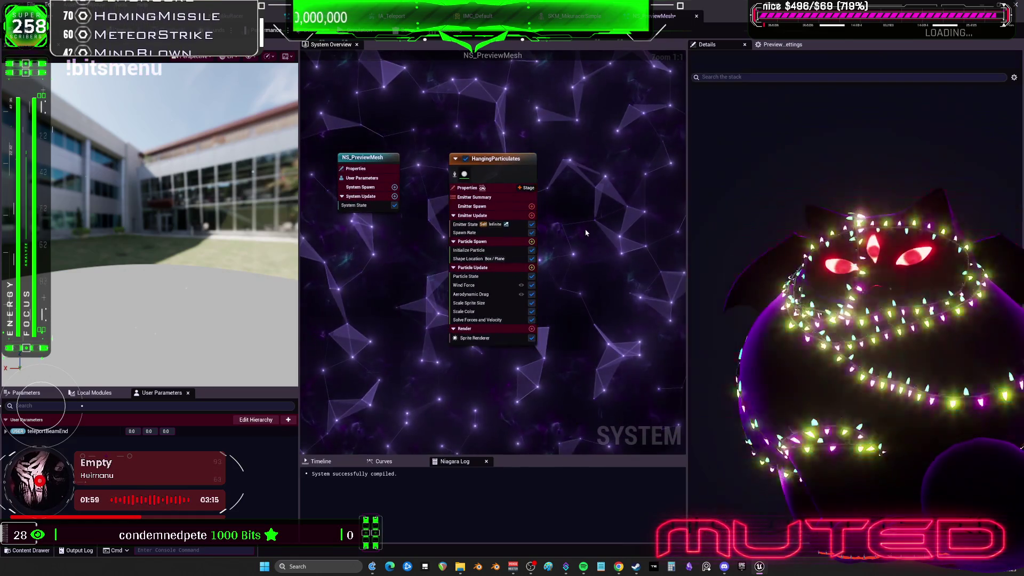
Add Sample Skeletal Mesh to Particle Spawn with Source mode and SKM_MikuracerSimple as preview mesh.
{"action": "left_click", "coordinate": [413, 239]}
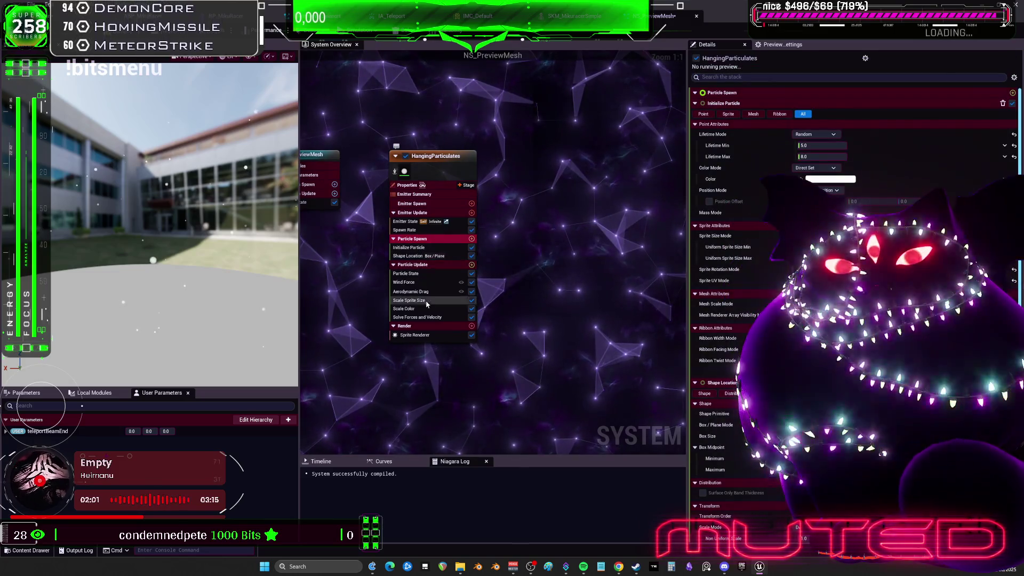
{"action": "left_click", "coordinate": [424, 265]}
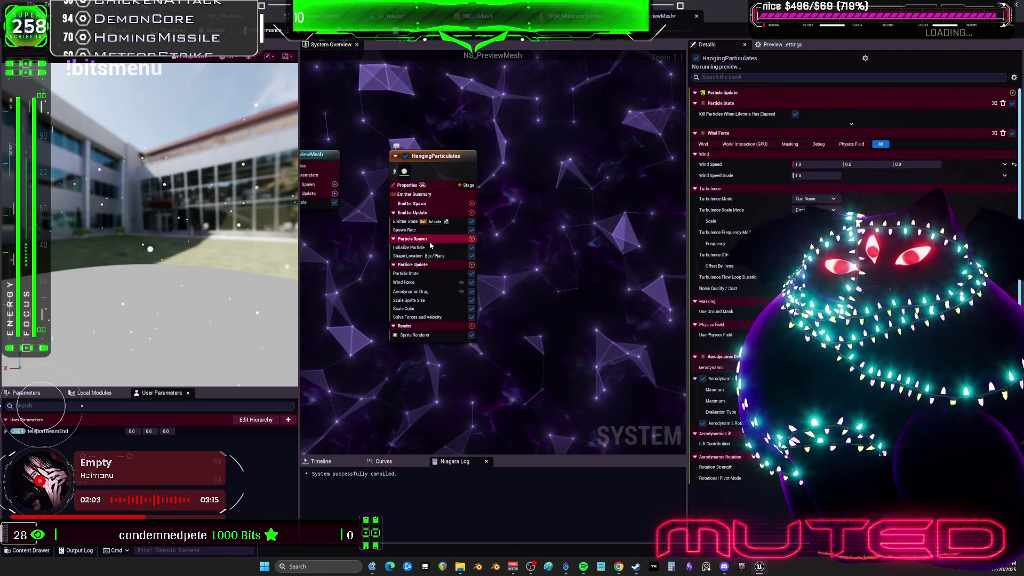
{"action": "left_click", "coordinate": [471, 239]}
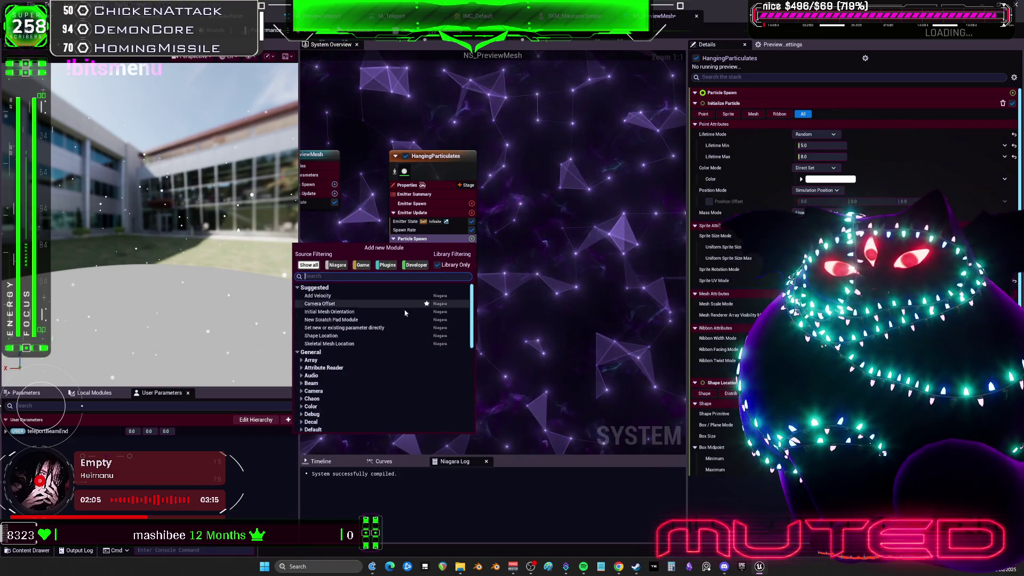
{"action": "type", "text": "s"}
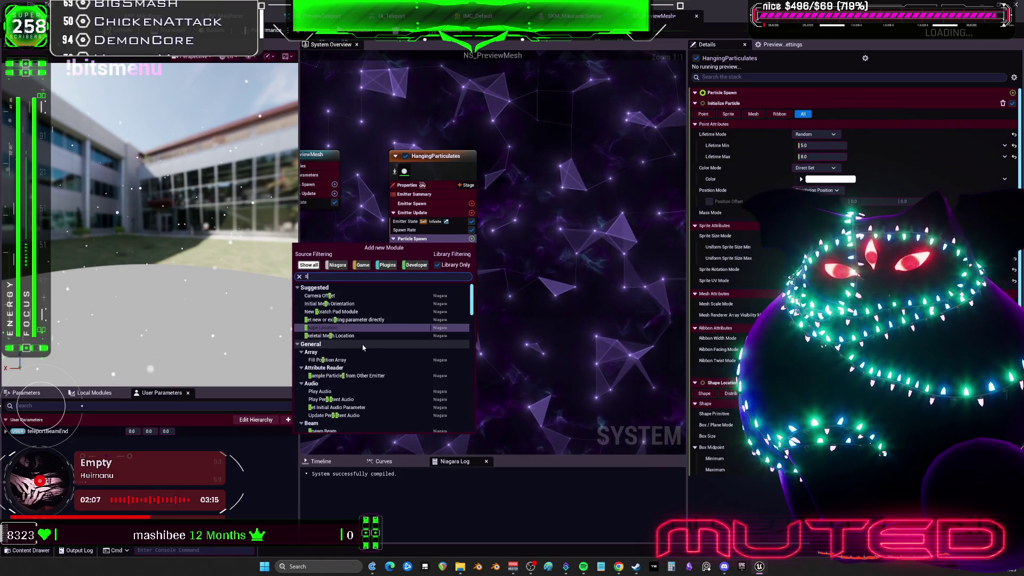
{"action": "type", "text": "kel"}
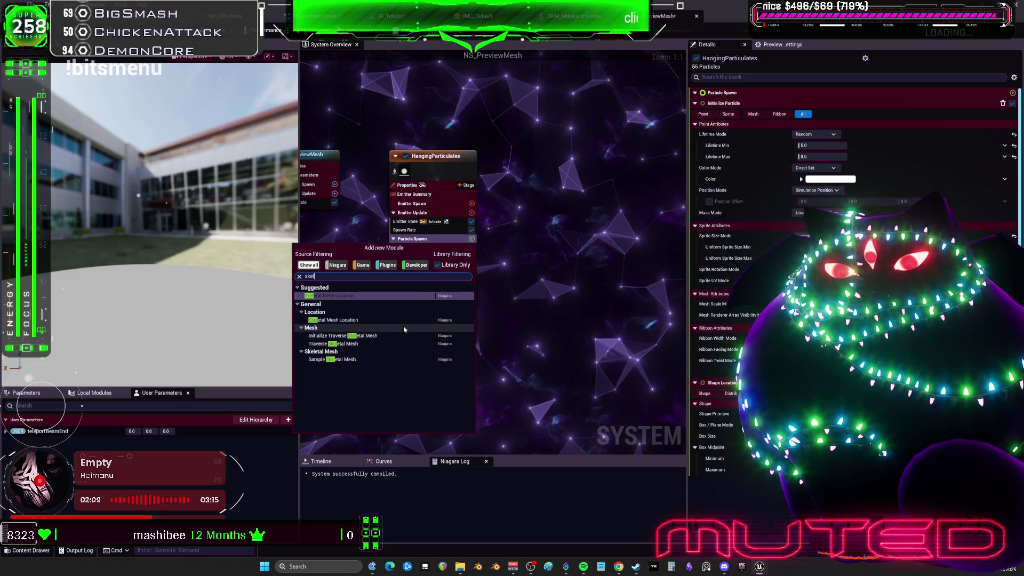
{"action": "left_click", "coordinate": [333, 359]}
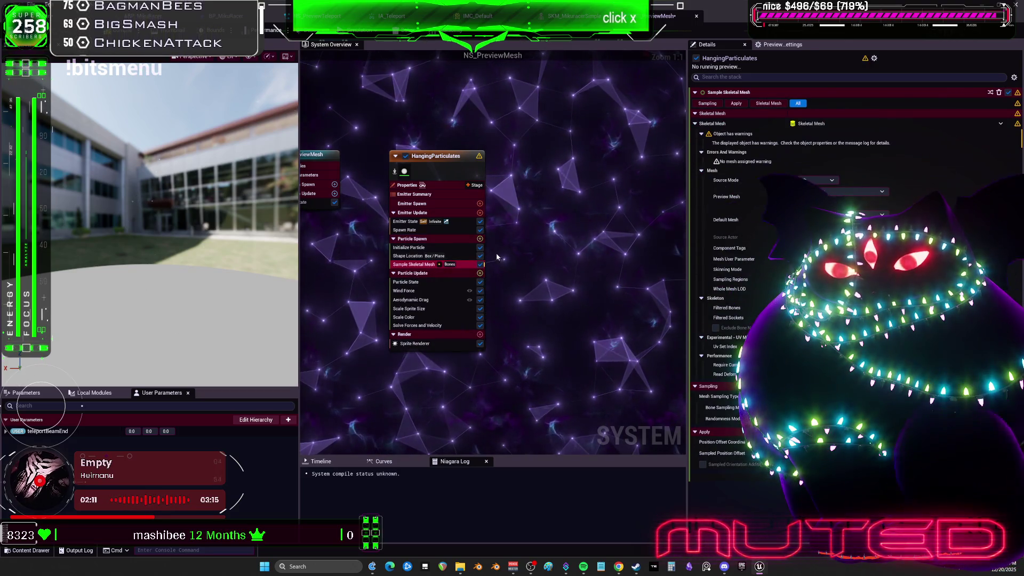
{"action": "left_click", "coordinate": [790, 145]}
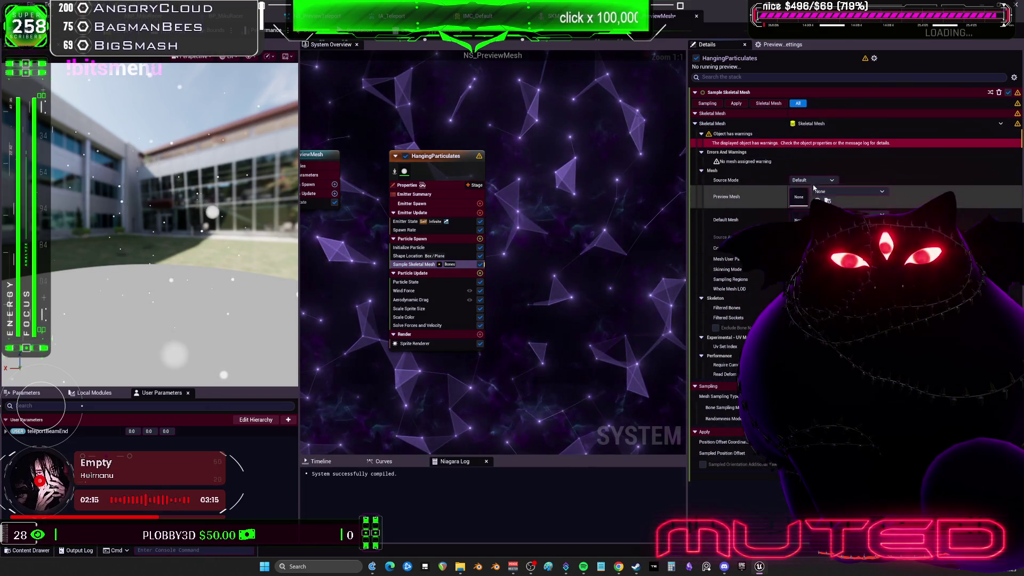
{"action": "left_click", "coordinate": [811, 180]}
{"action": "left_click", "coordinate": [800, 195]}
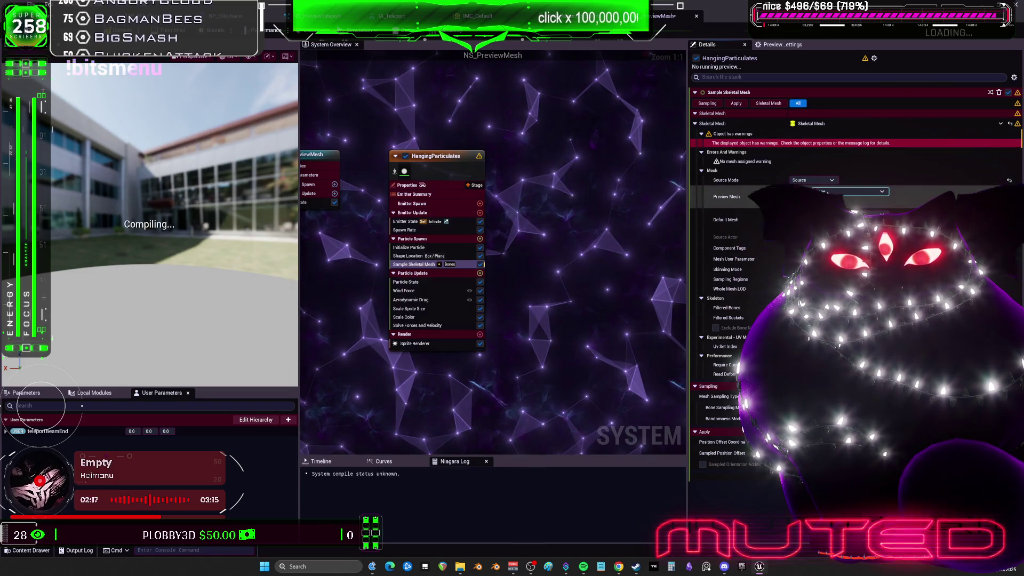
{"action": "left_click", "coordinate": [853, 213]}
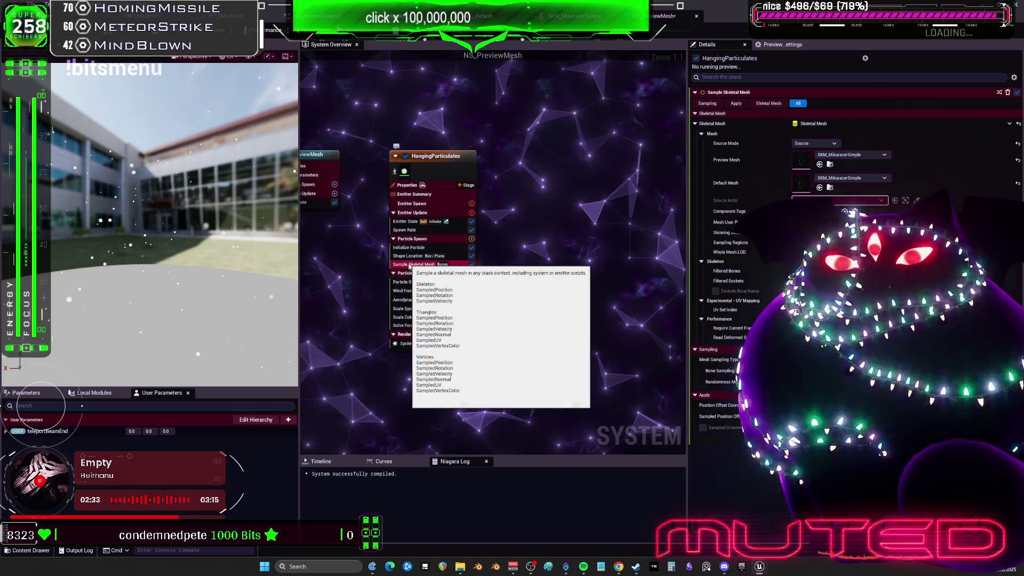
Add Skeletal Mesh Location to Particle Update after Wind Force and open its module script.
{"action": "left_click", "coordinate": [473, 273]}
{"action": "type", "text": "skele"}
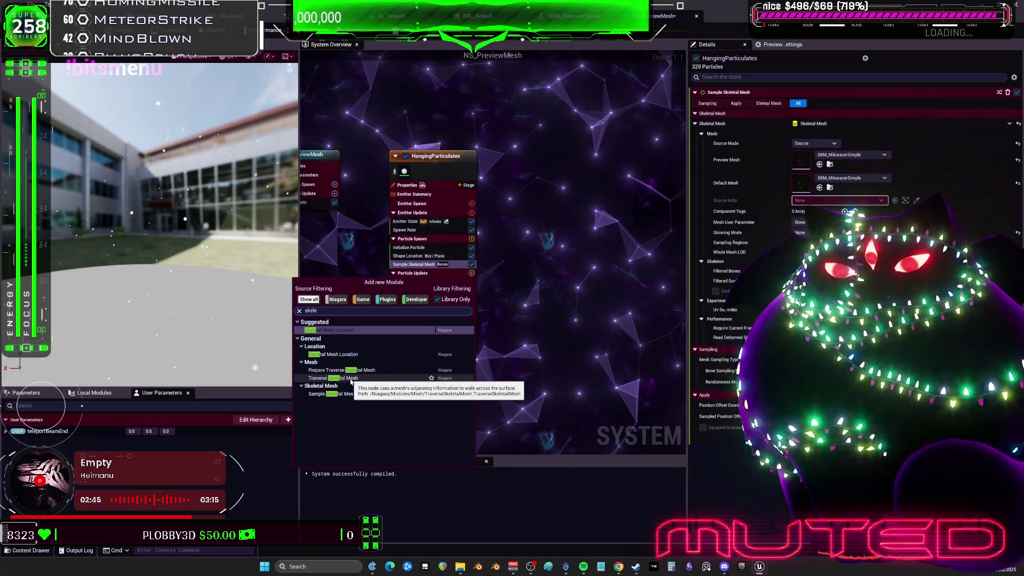
{"action": "key", "text": "Escape"}
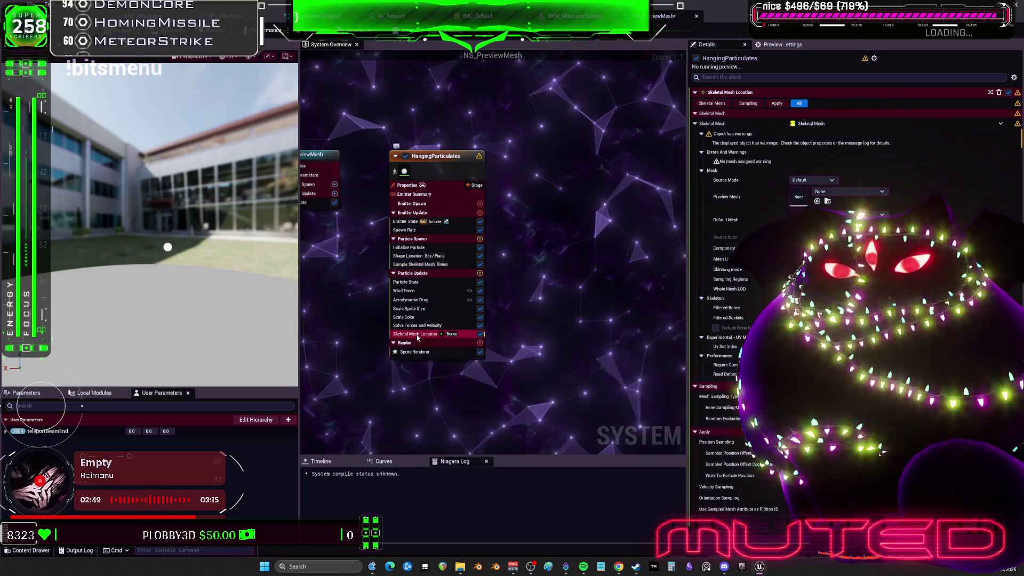
{"action": "left_click_drag", "start_coordinate": [418, 337], "coordinate": [424, 319]}
{"action": "mouse_move", "coordinate": [430, 279]}
{"action": "left_mouse_down"}
{"action": "mouse_move", "coordinate": [453, 299]}
{"action": "mouse_move", "coordinate": [432, 290]}
{"action": "mouse_move", "coordinate": [436, 325]}
{"action": "mouse_move", "coordinate": [430, 296]}
{"action": "left_mouse_up"}
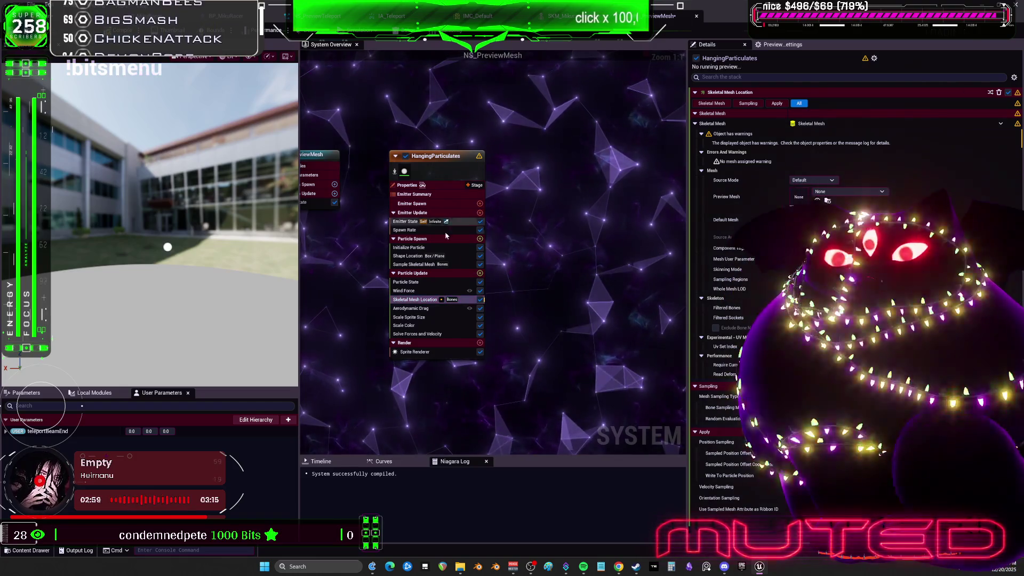
{"action": "left_click", "coordinate": [447, 300]}
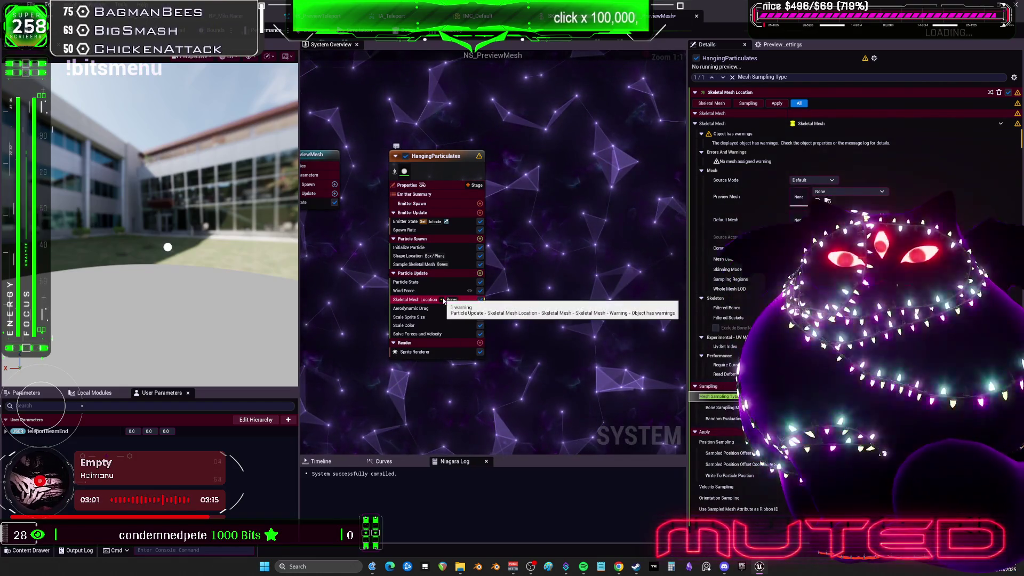
{"action": "double_click", "coordinate": [443, 299]}
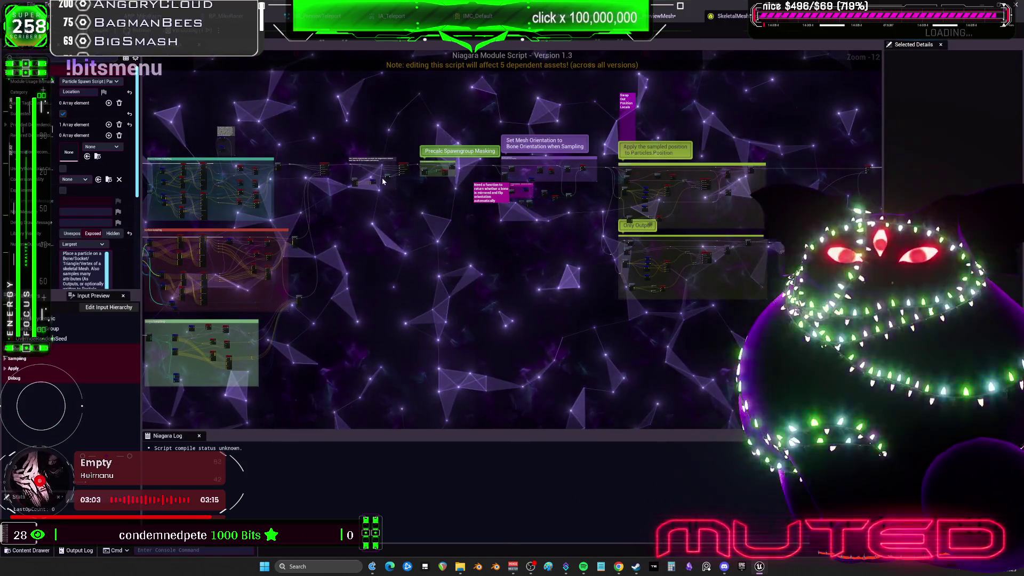
Close the Skeletal Mesh Location script, then move that module from Particle Update into Particle Spawn below Sample Skeletal Mesh.
{"action": "scroll", "coordinate": [546, 212], "scroll_direction": "up", "scroll_amount": 6}
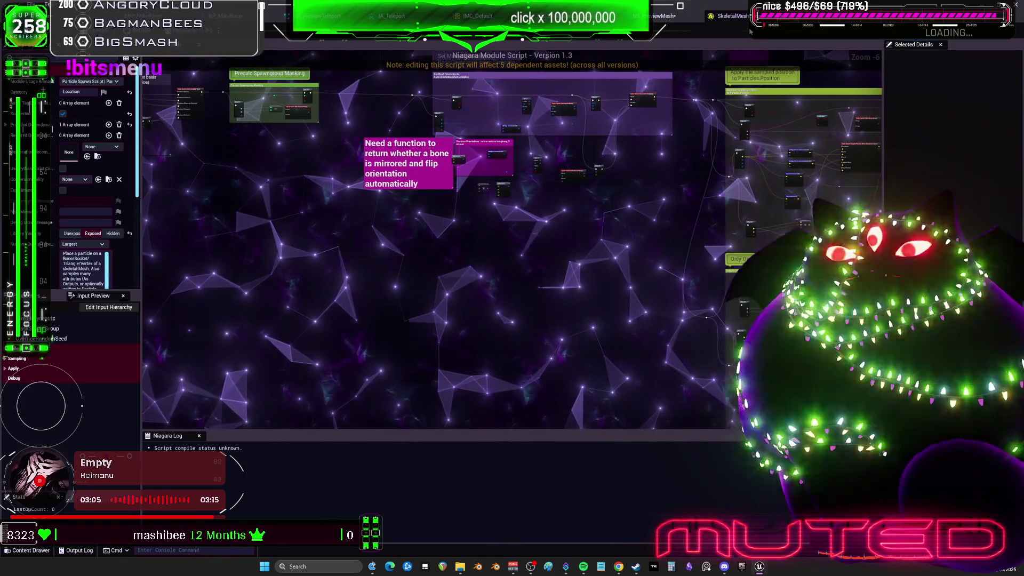
{"action": "left_click", "coordinate": [753, 16]}
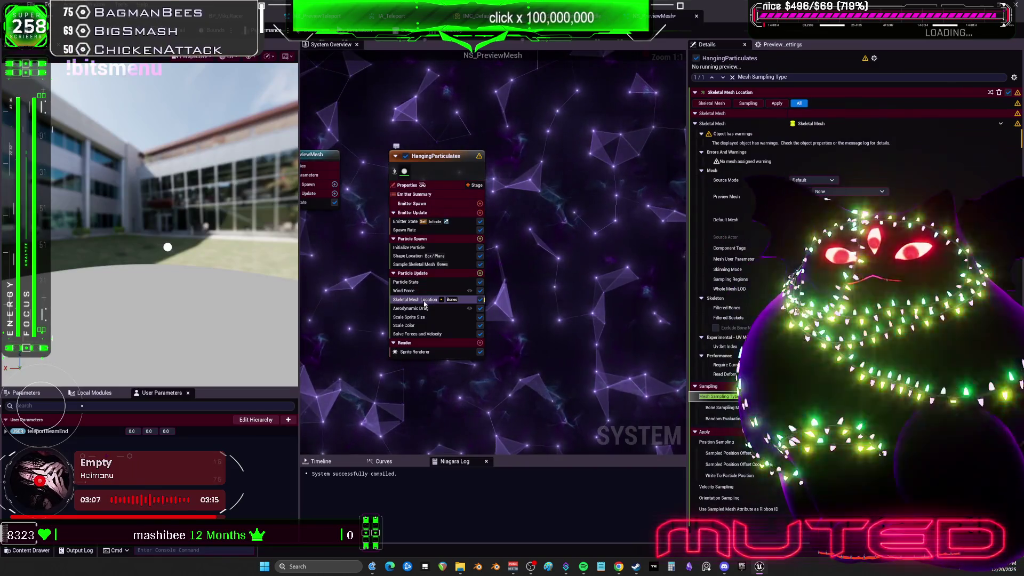
{"action": "left_click_drag", "start_coordinate": [425, 302], "coordinate": [424, 270]}
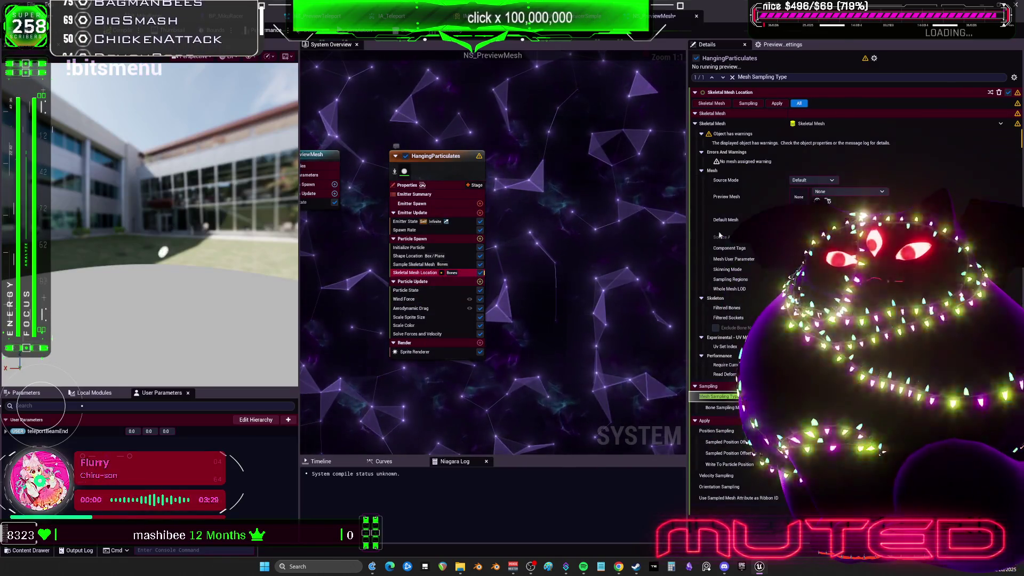
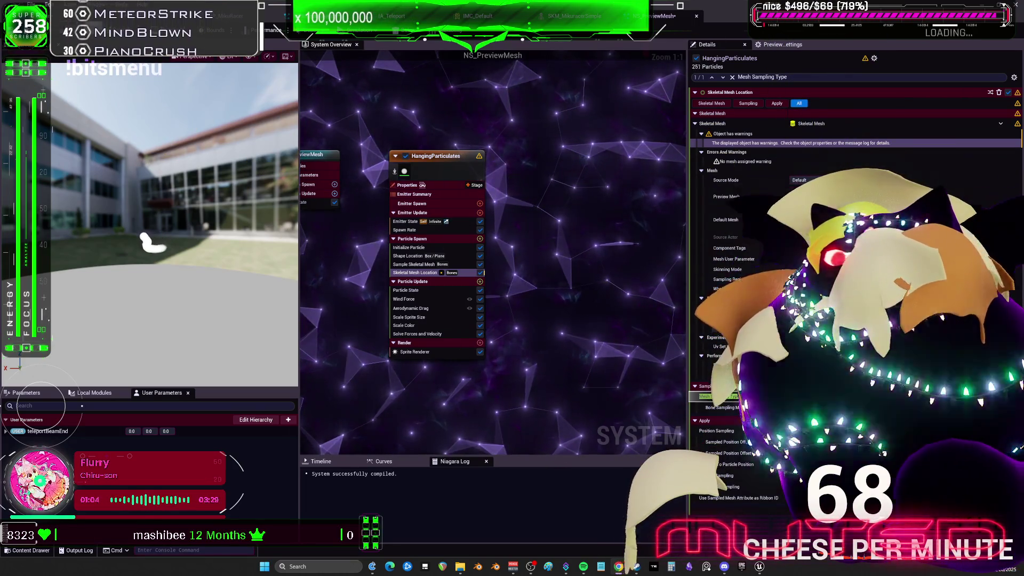
Make a static mesh from SKM_MikuracerSimple and save it in MikuRacer with an SM_ prefix.
{"action": "key", "text": "ctrl+Tab"}
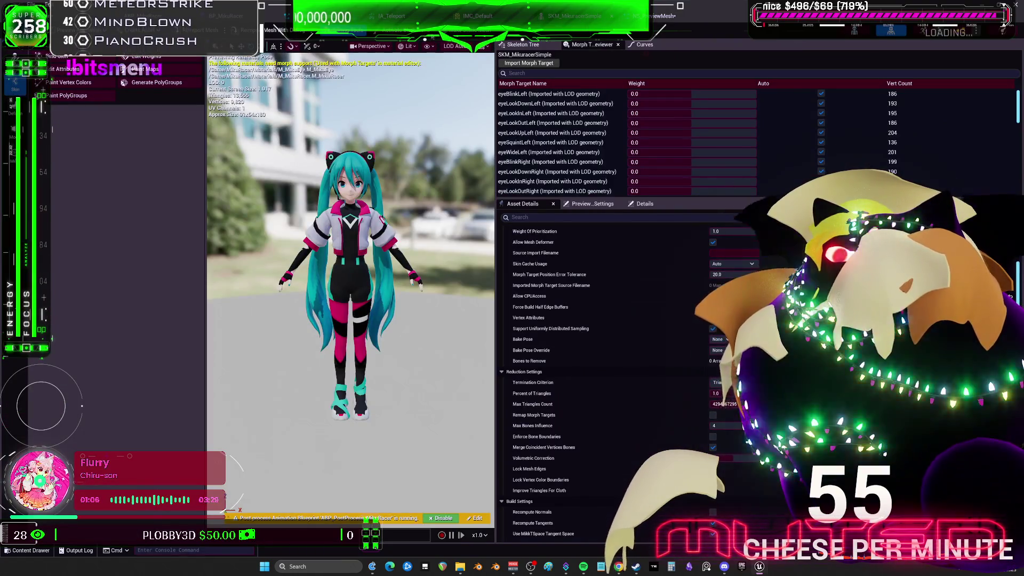
{"action": "left_click", "coordinate": [470, 30]}
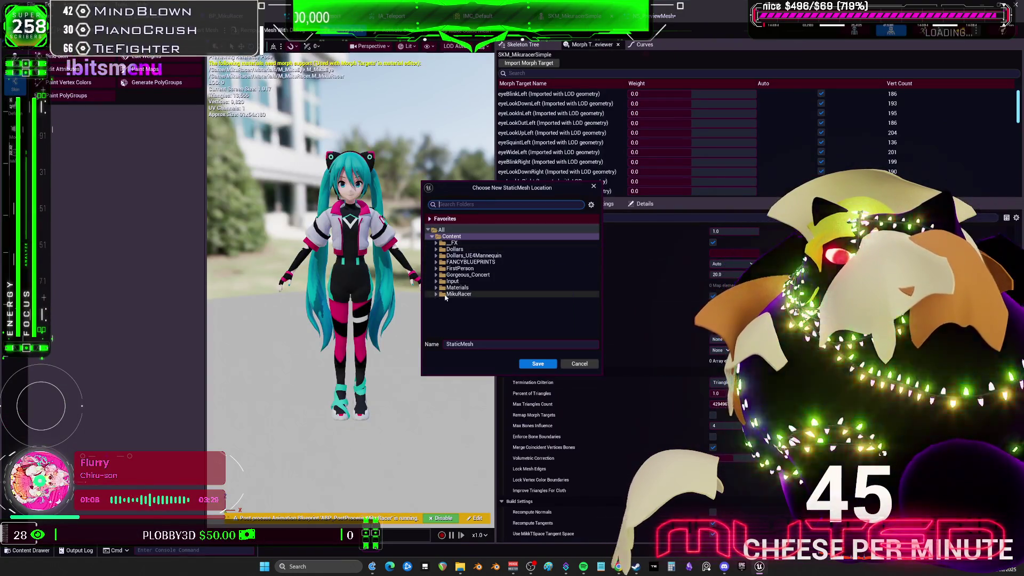
{"action": "left_click", "coordinate": [436, 294]}
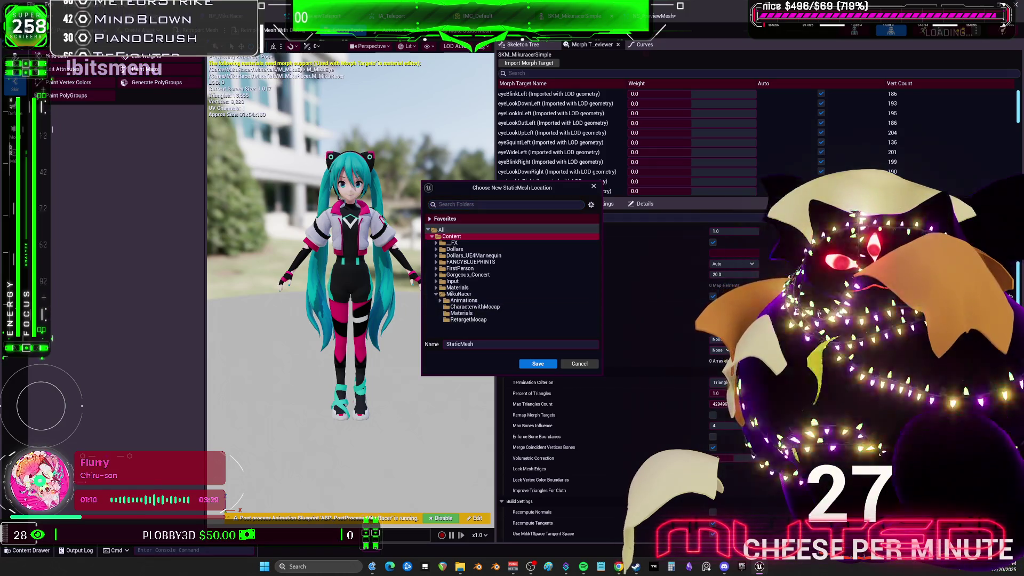
{"action": "left_click", "coordinate": [446, 345]}
{"action": "type", "text": "SM"}
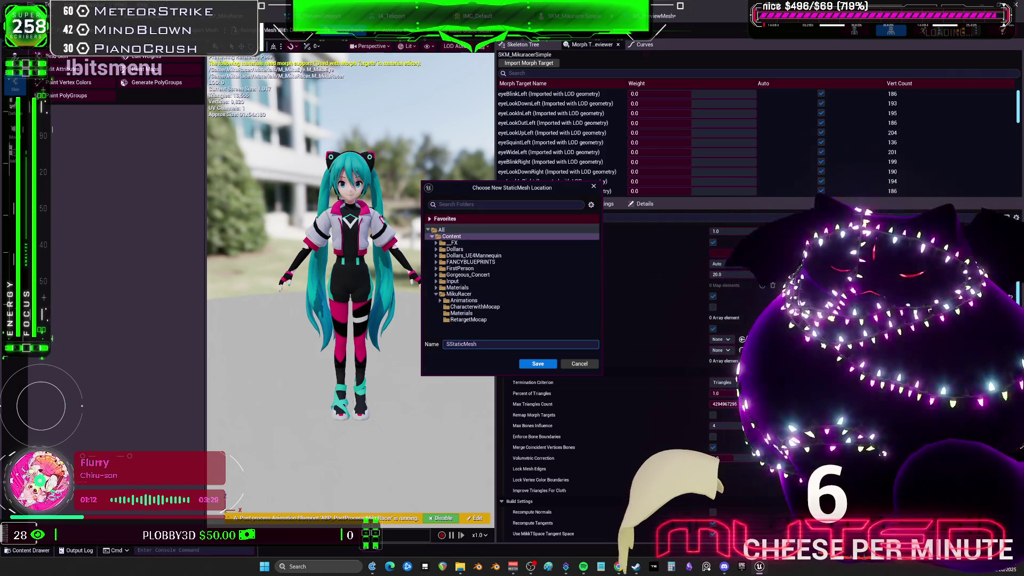
{"action": "type", "text": "_M"}
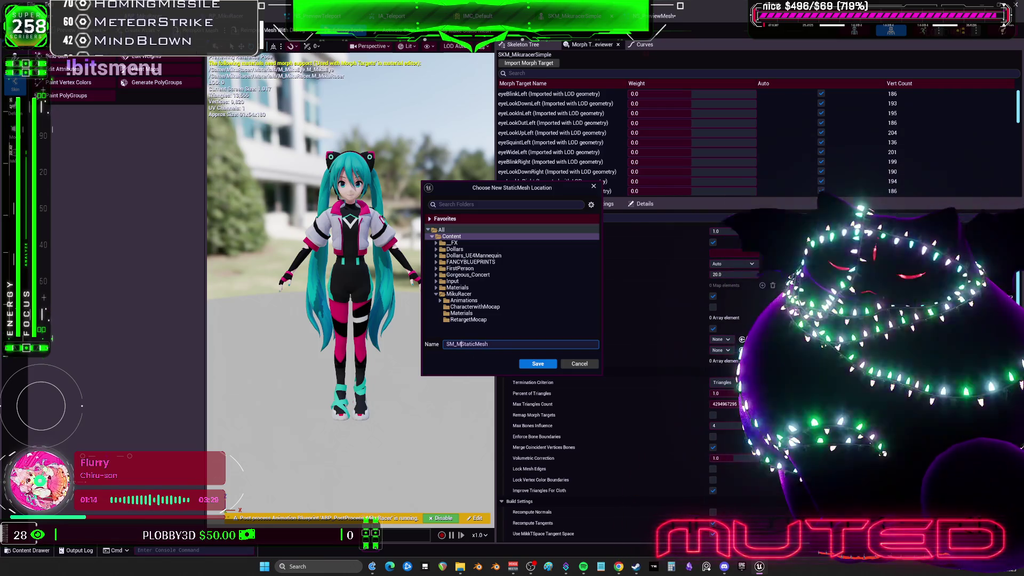
{"action": "key", "text": "BackSpace"}
{"action": "key", "text": "BackSpace"}
{"action": "type", "text": "iku"}
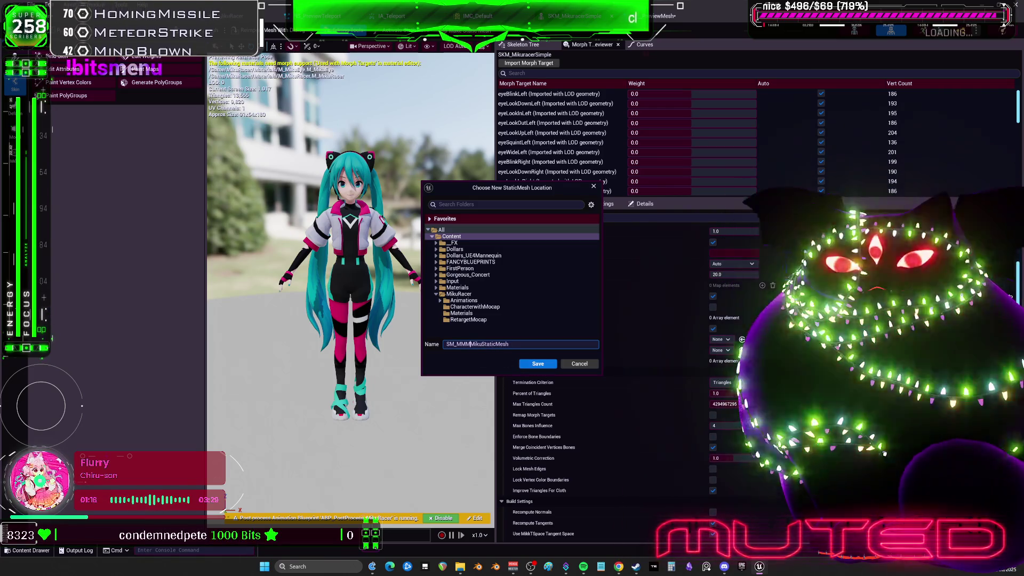
{"action": "left_click", "coordinate": [529, 363]}
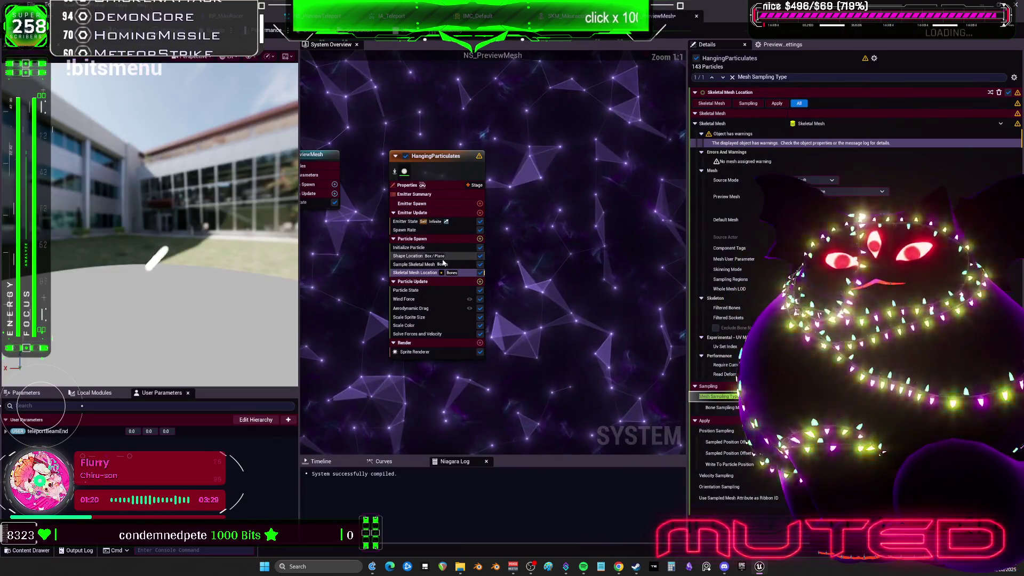
Delete the Skeletal Mesh Location and Sample Skeletal Mesh modules from the emitter.
{"action": "key", "text": "Delete"}
{"action": "left_click", "coordinate": [420, 265]}
{"action": "key", "text": "Delete"}
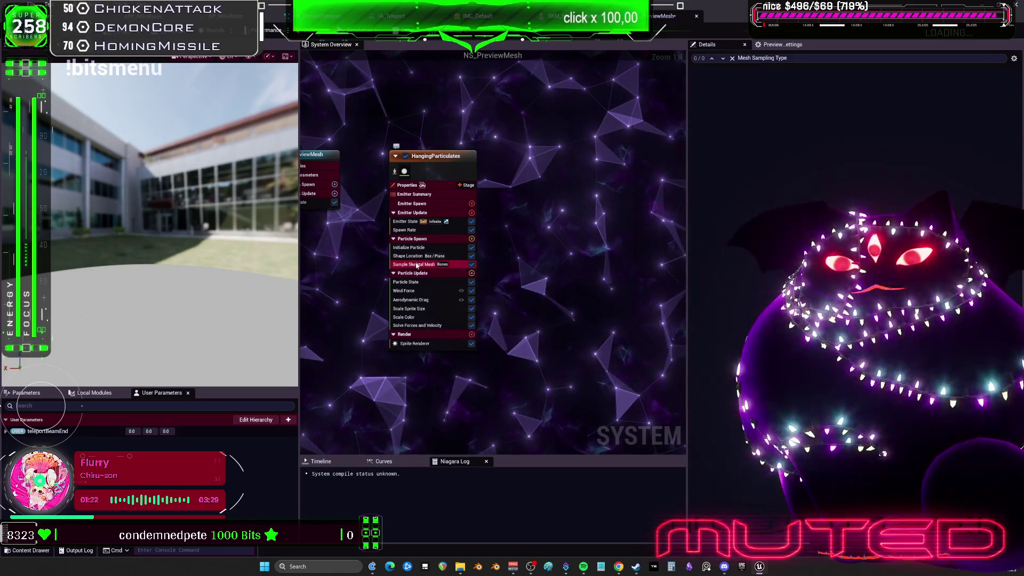
Set the sprite material to M_MikuRacer, then remove the Sprite Renderer without adding another.
{"action": "left_click", "coordinate": [415, 335]}
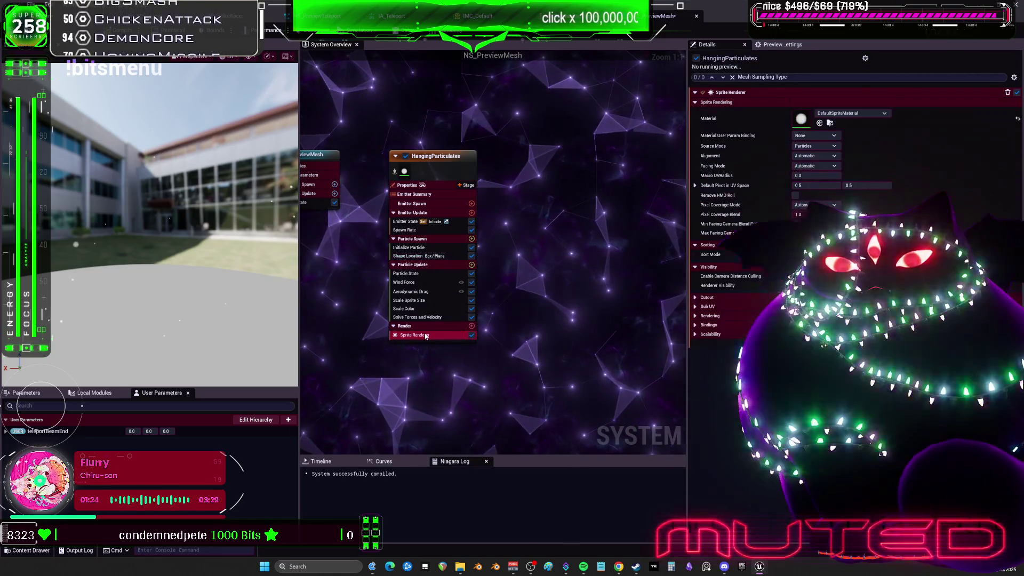
{"action": "left_click", "coordinate": [816, 114]}
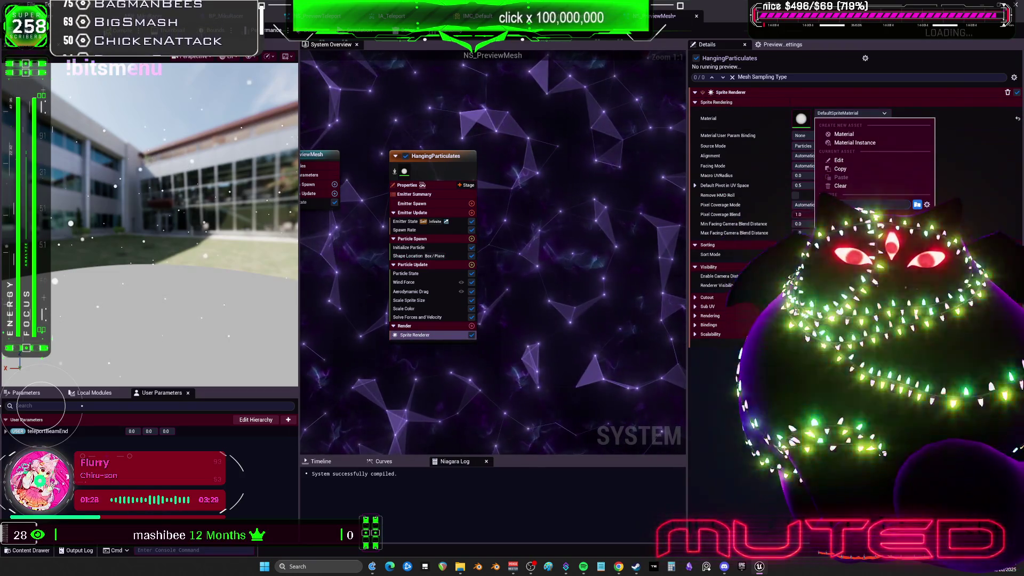
{"action": "left_click", "coordinate": [853, 240]}
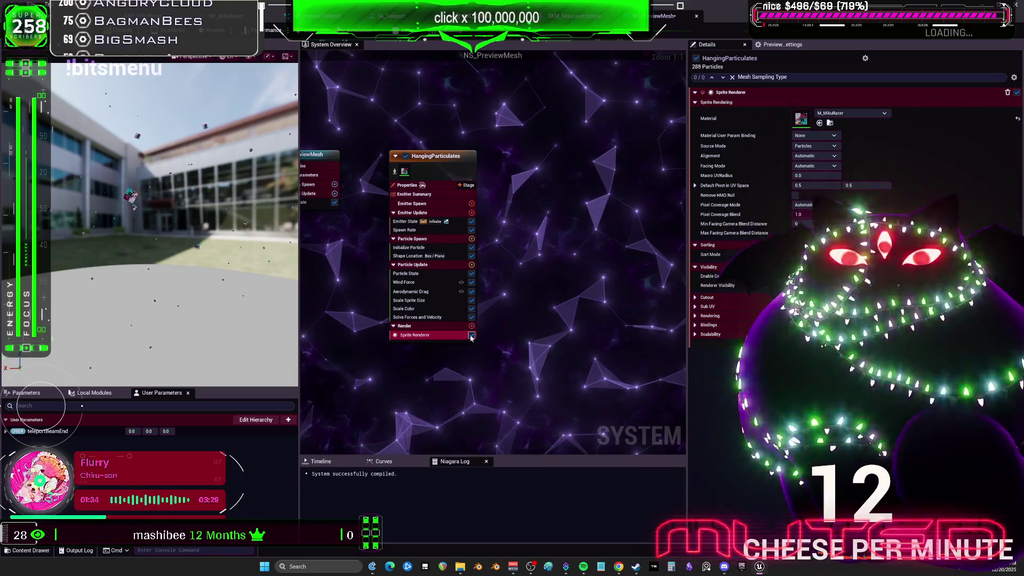
{"action": "key", "text": "Delete"}
{"action": "left_click", "coordinate": [471, 317]}
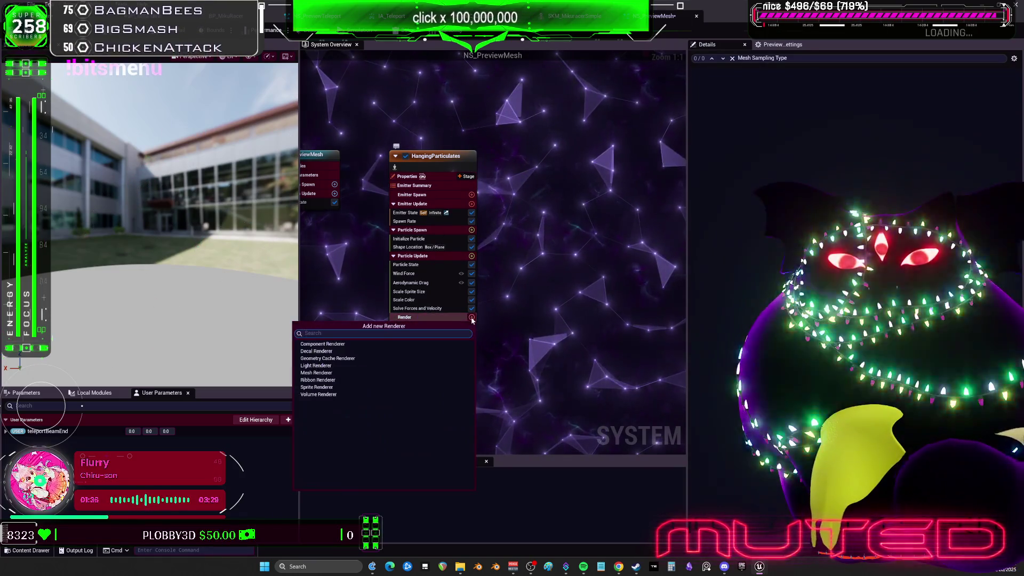
{"action": "left_click", "coordinate": [506, 308]}
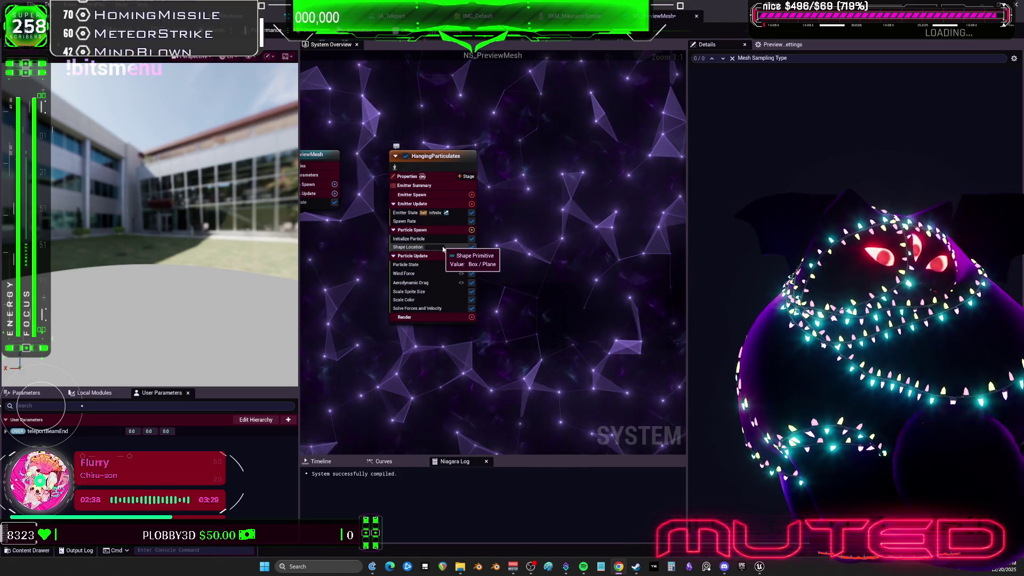
{"action": "left_click", "coordinate": [471, 230]}
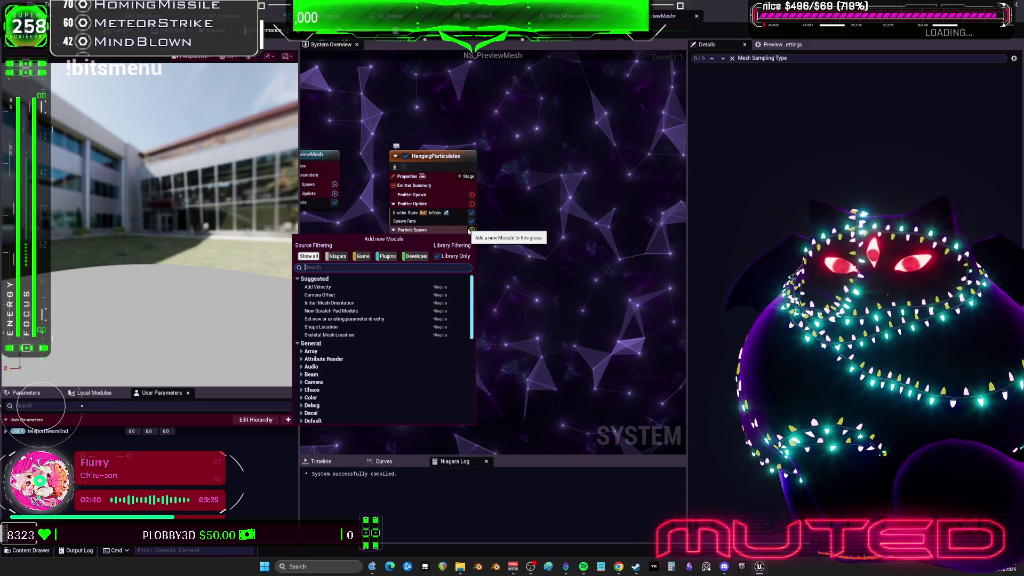
{"action": "type", "text": "sam"}
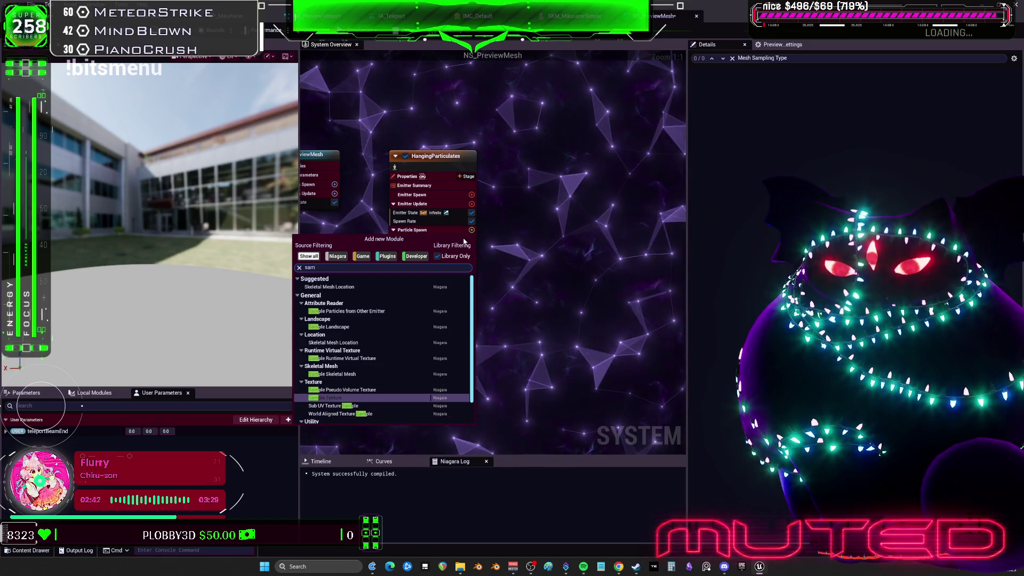
{"action": "type", "text": "ple mesh"}
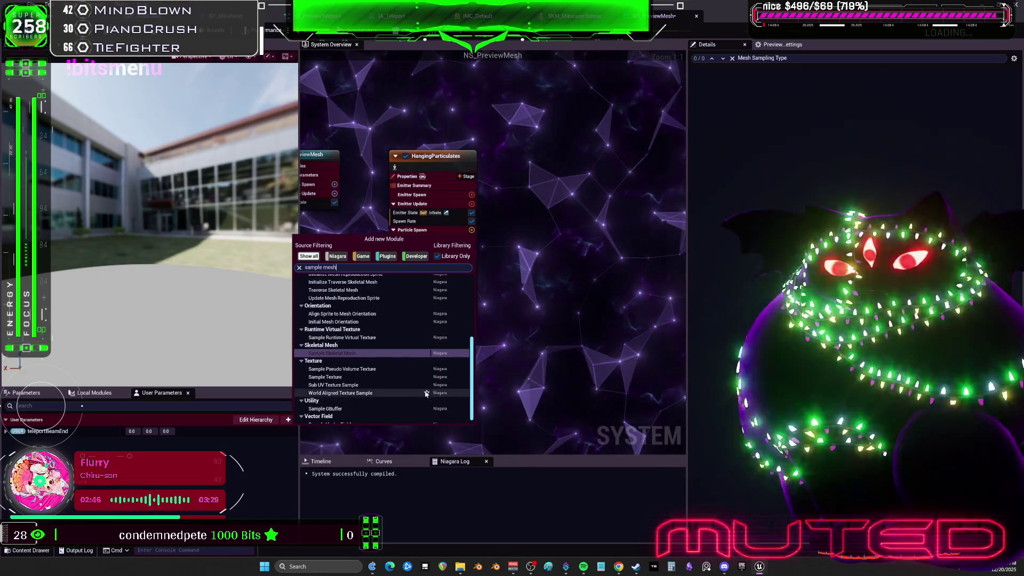
{"action": "scroll", "coordinate": [383, 366], "scroll_direction": "down", "scroll_amount": 1}
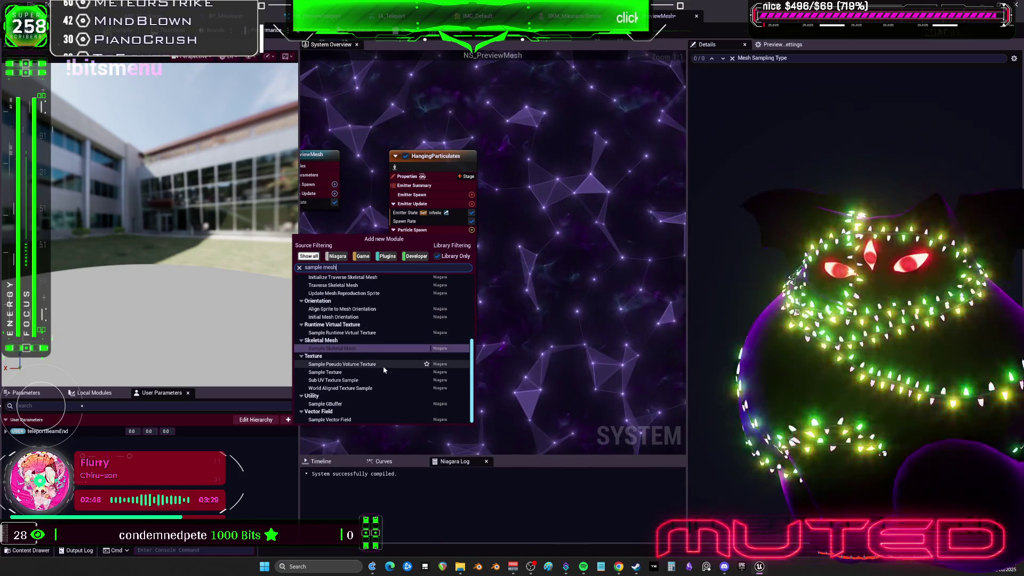
{"action": "scroll", "coordinate": [384, 365], "scroll_direction": "up", "scroll_amount": 6}
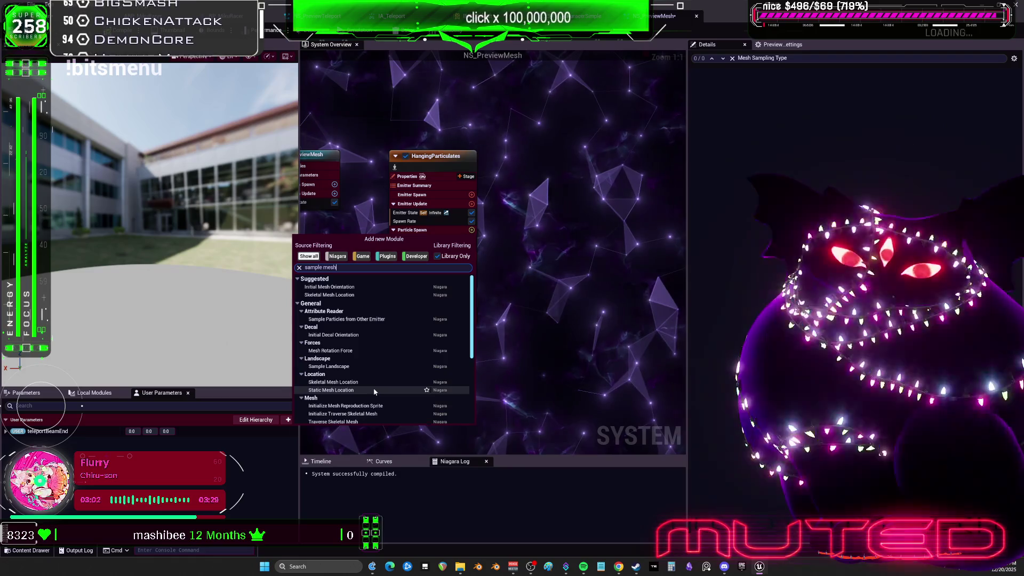
{"action": "scroll", "coordinate": [374, 392], "scroll_direction": "down", "scroll_amount": 1}
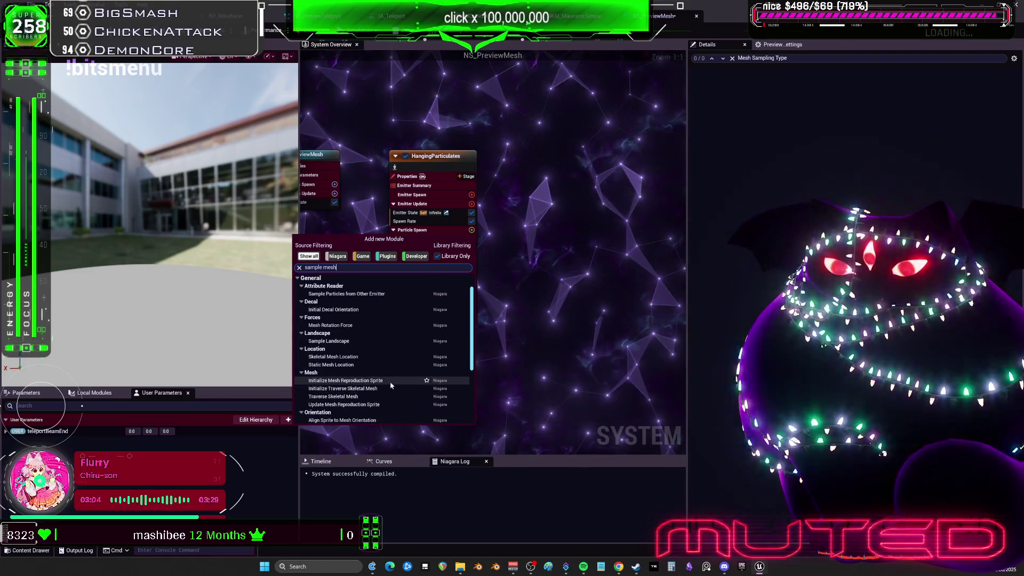
{"action": "scroll", "coordinate": [391, 385], "scroll_direction": "down", "scroll_amount": 3}
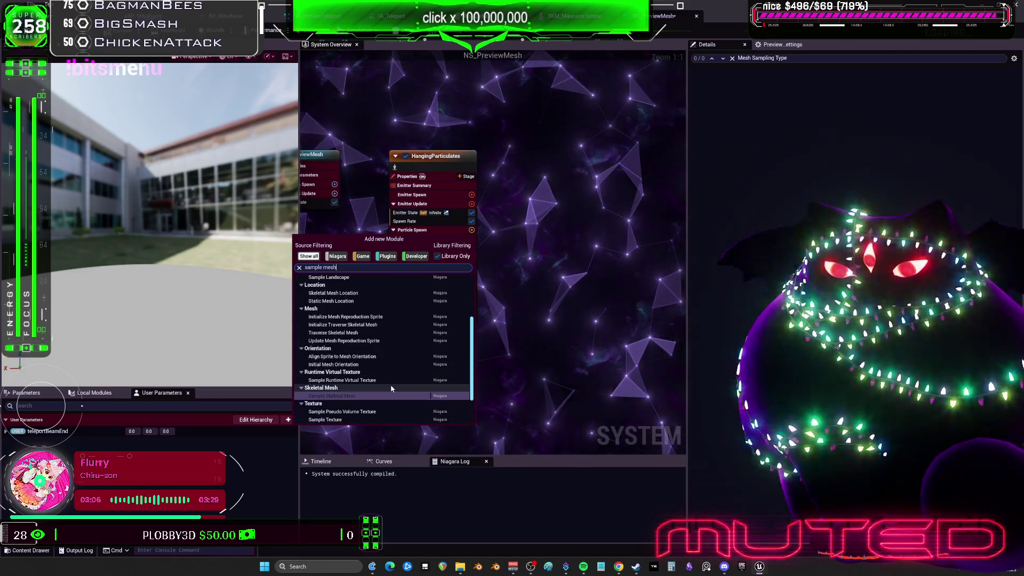
{"action": "scroll", "coordinate": [369, 396], "scroll_direction": "down", "scroll_amount": 2}
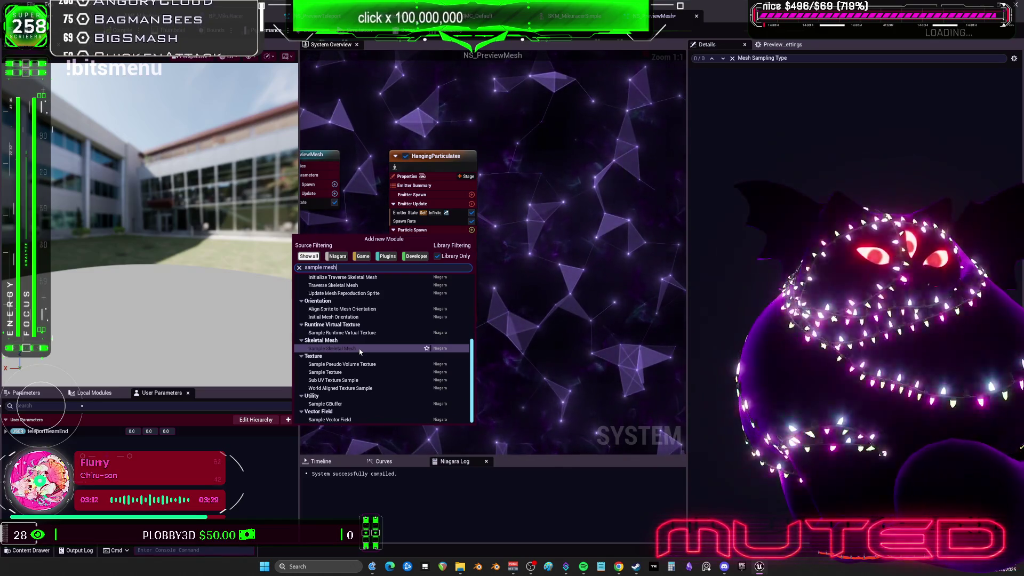
{"action": "left_click", "coordinate": [360, 349]}
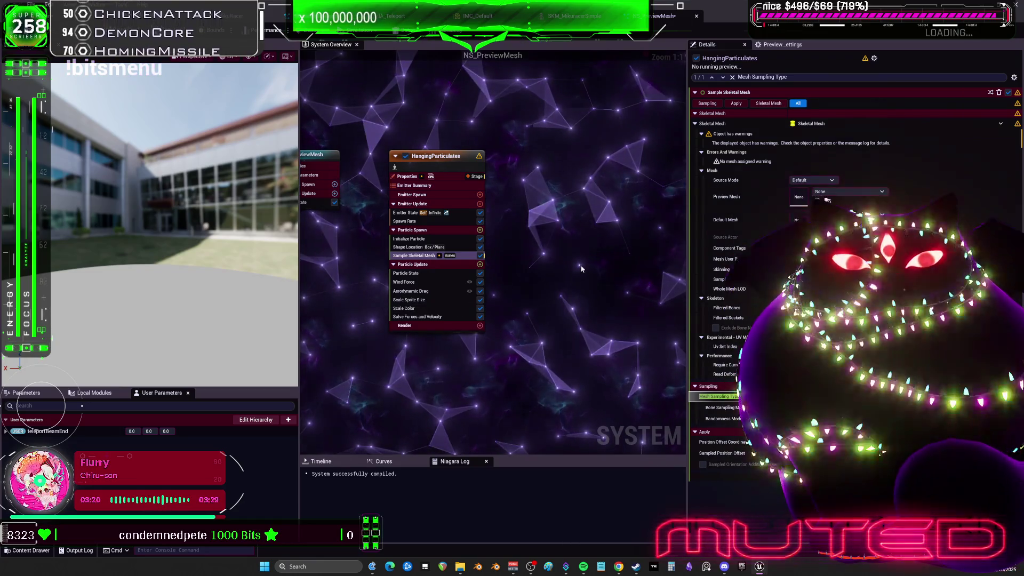
{"action": "key", "text": "Delete"}
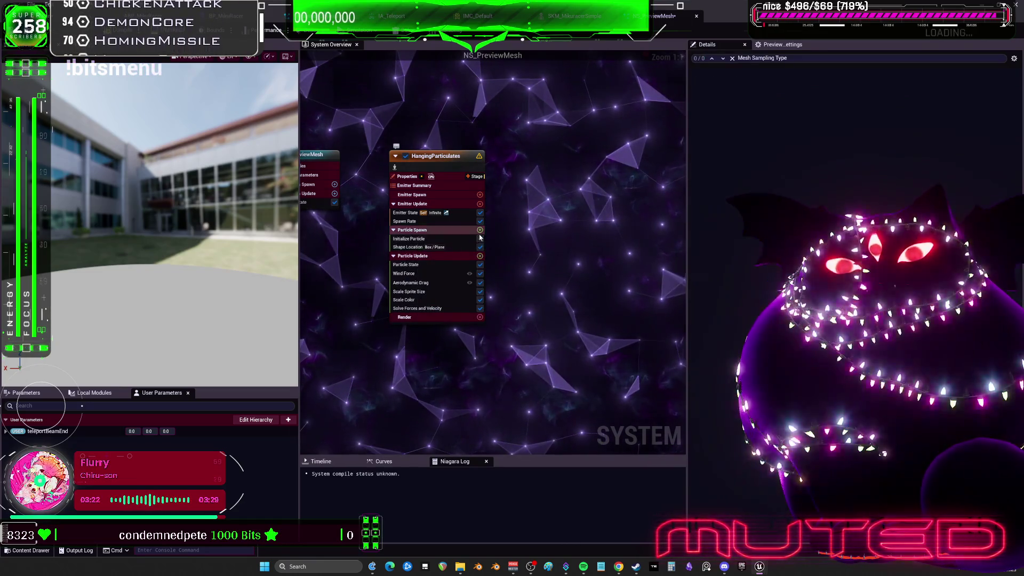
Check the Shape Location module's shape primitive, leaving it as Box / Plane.
{"action": "left_click", "coordinate": [437, 247]}
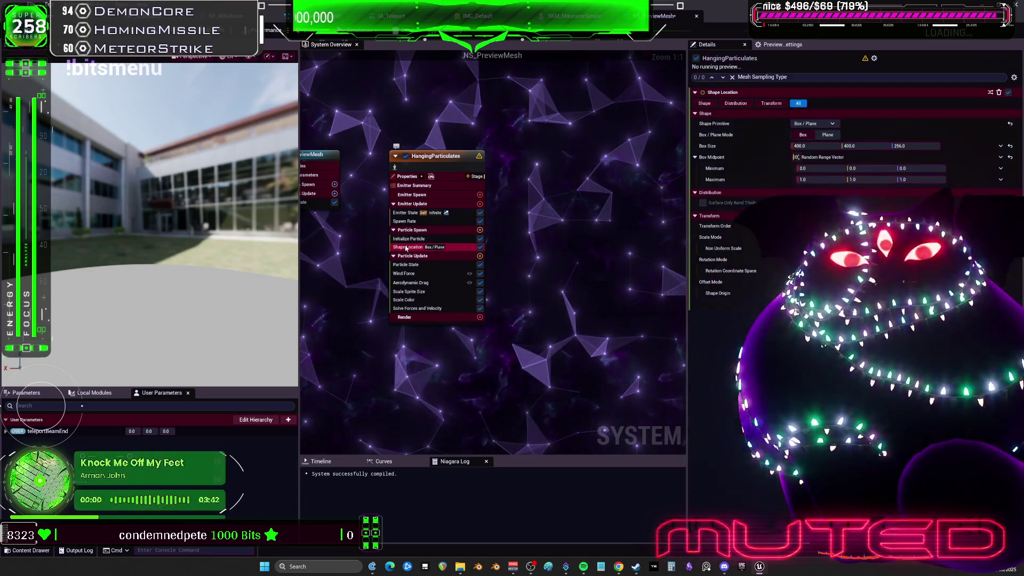
{"action": "left_click", "coordinate": [830, 124]}
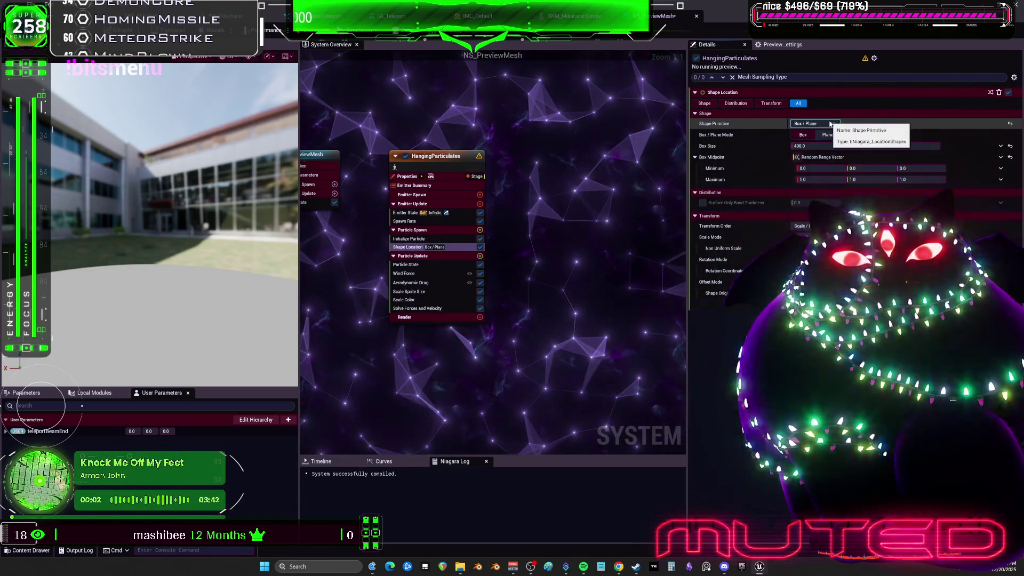
{"action": "left_click", "coordinate": [813, 153]}
Add a Sample Skeletal Mesh module to Particle Spawn.
{"action": "left_click", "coordinate": [480, 230]}
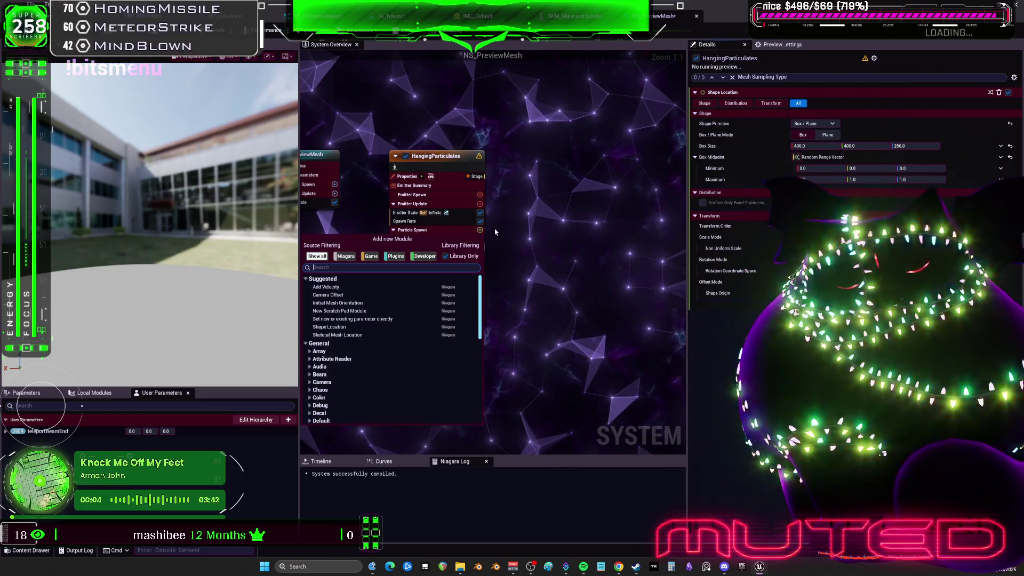
{"action": "type", "text": "sample mesh"}
{"action": "key", "text": "BackSpace"}
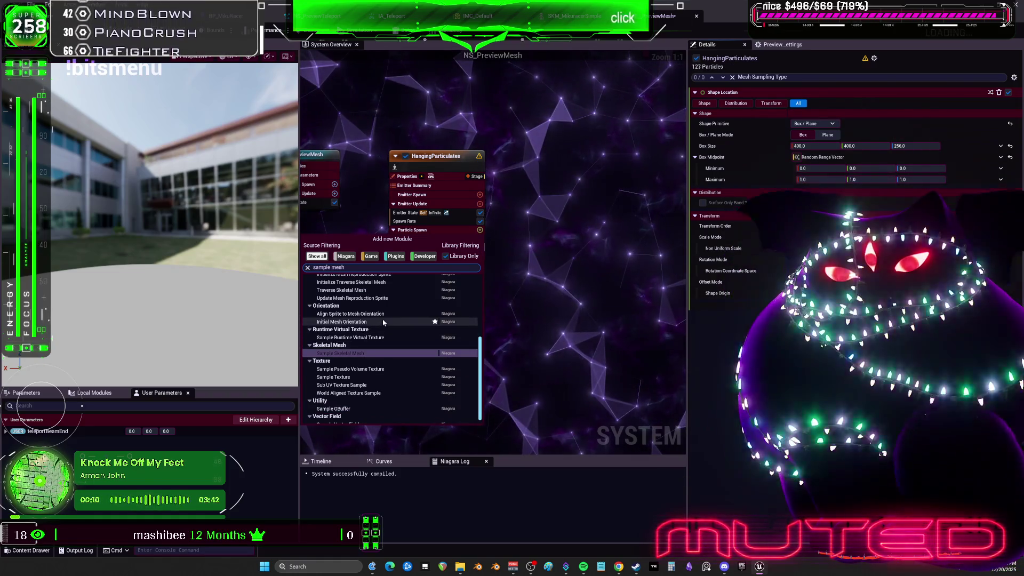
{"action": "scroll", "coordinate": [383, 322], "scroll_direction": "up", "scroll_amount": 2}
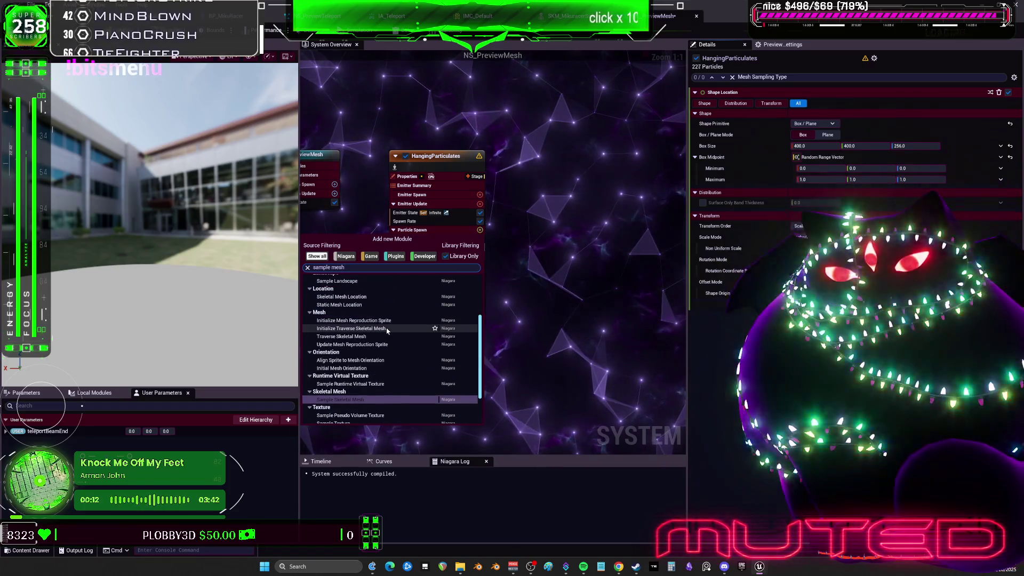
{"action": "scroll", "coordinate": [342, 309], "scroll_direction": "up", "scroll_amount": 4}
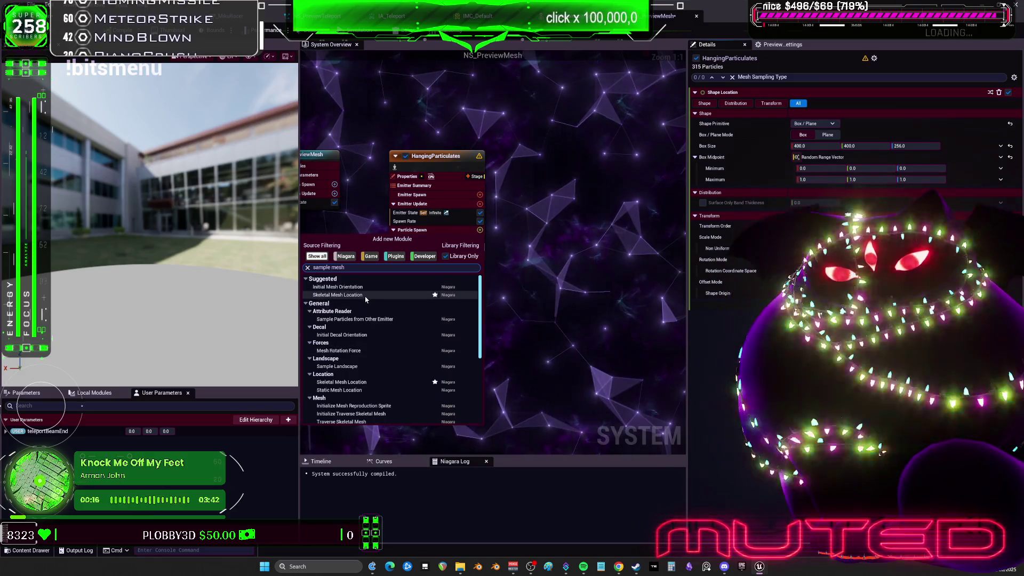
{"action": "scroll", "coordinate": [366, 300], "scroll_direction": "down", "scroll_amount": 3}
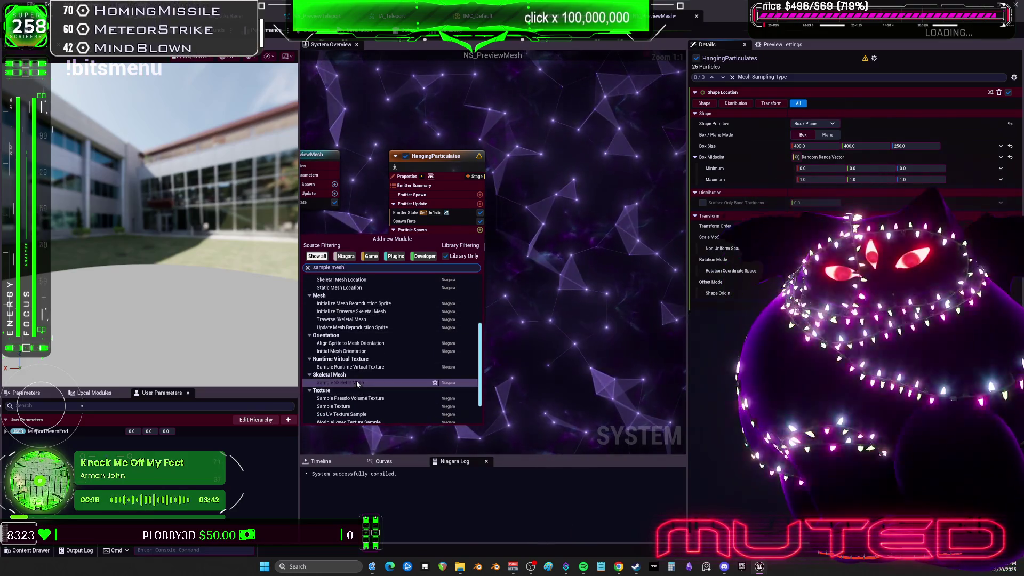
{"action": "left_click", "coordinate": [394, 319]}
Add a Skeletal Mesh Location module to Particle Spawn.
{"action": "left_click", "coordinate": [480, 230]}
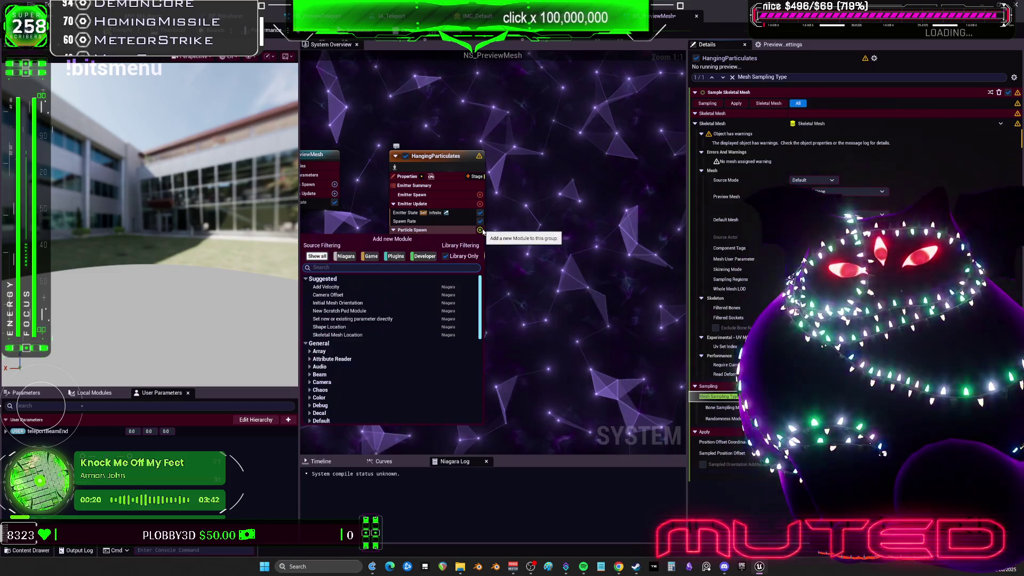
{"action": "type", "text": "sk"}
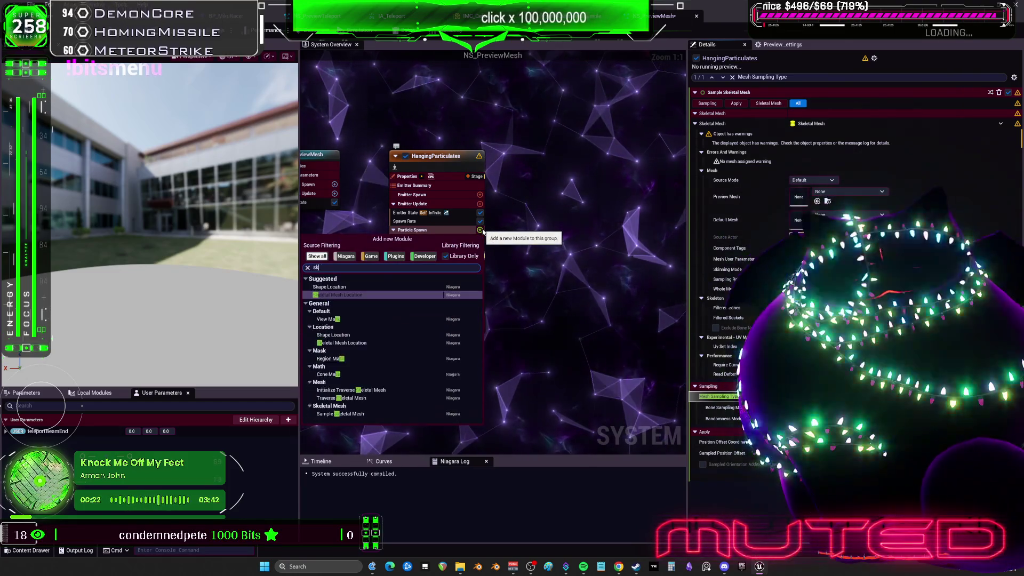
{"action": "type", "text": "eletal mesh"}
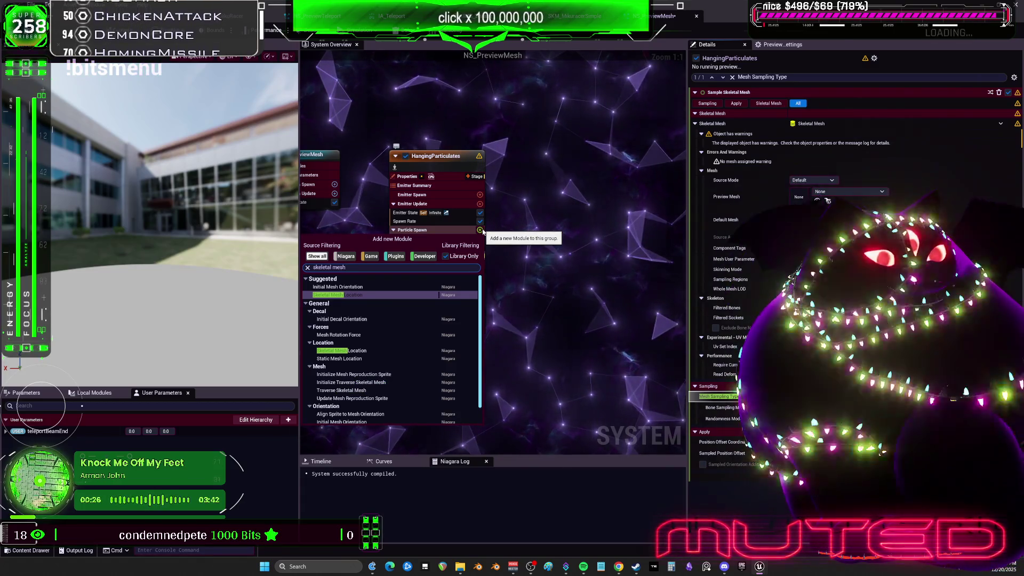
{"action": "type", "text": " location"}
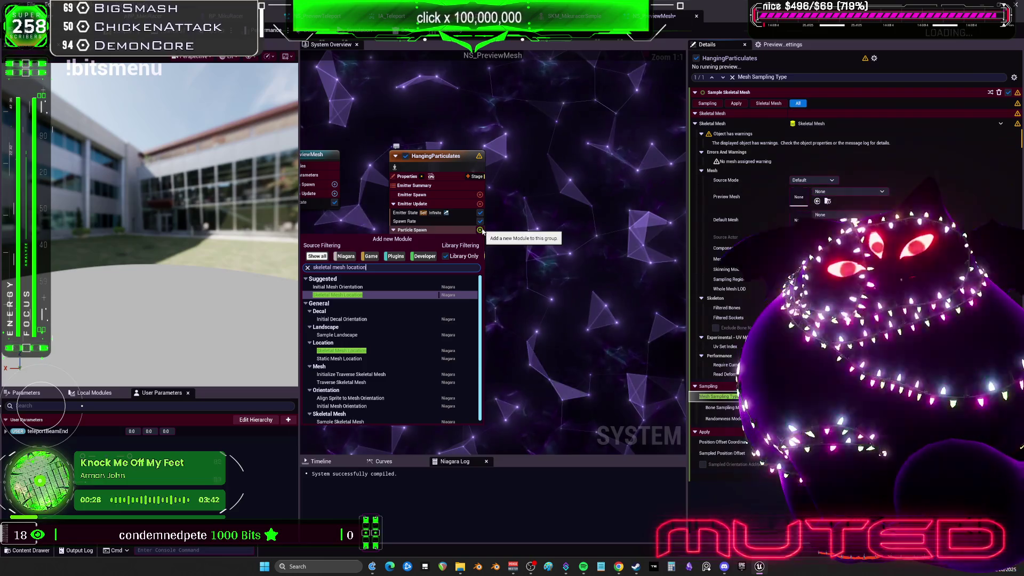
{"action": "left_click", "coordinate": [413, 351]}
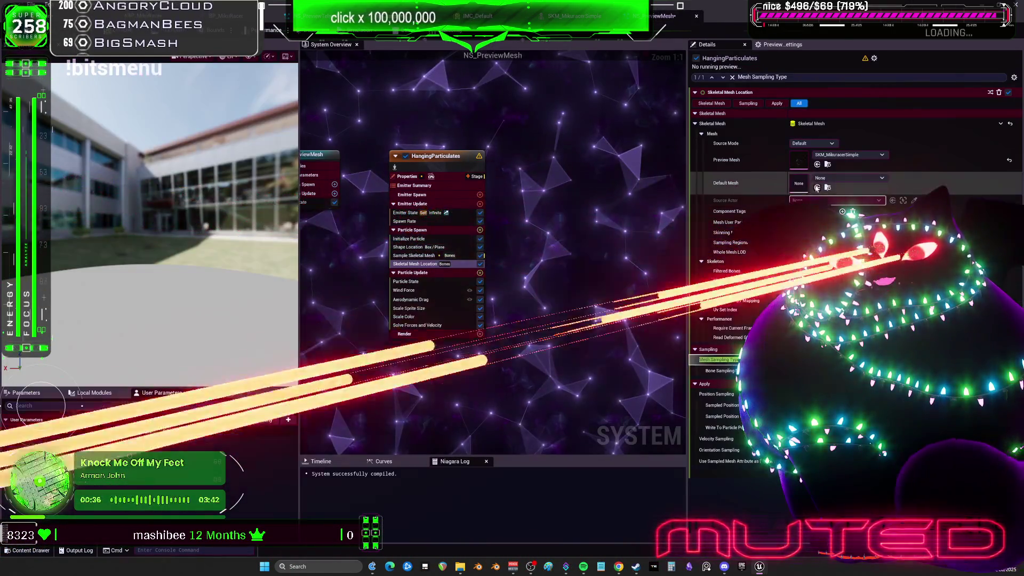
Set Sample Skeletal Mesh's preview mesh to SKM_MikuracerSimple and add a Sprite Renderer.
{"action": "left_click", "coordinate": [413, 256]}
{"action": "left_click", "coordinate": [817, 201]}
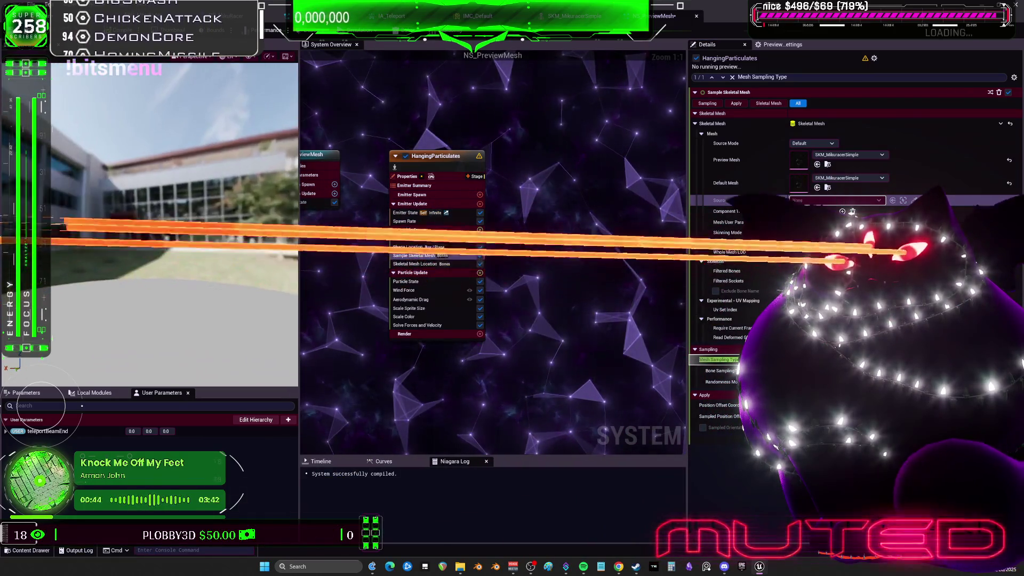
{"action": "left_click", "coordinate": [479, 333]}
{"action": "left_click", "coordinate": [324, 403]}
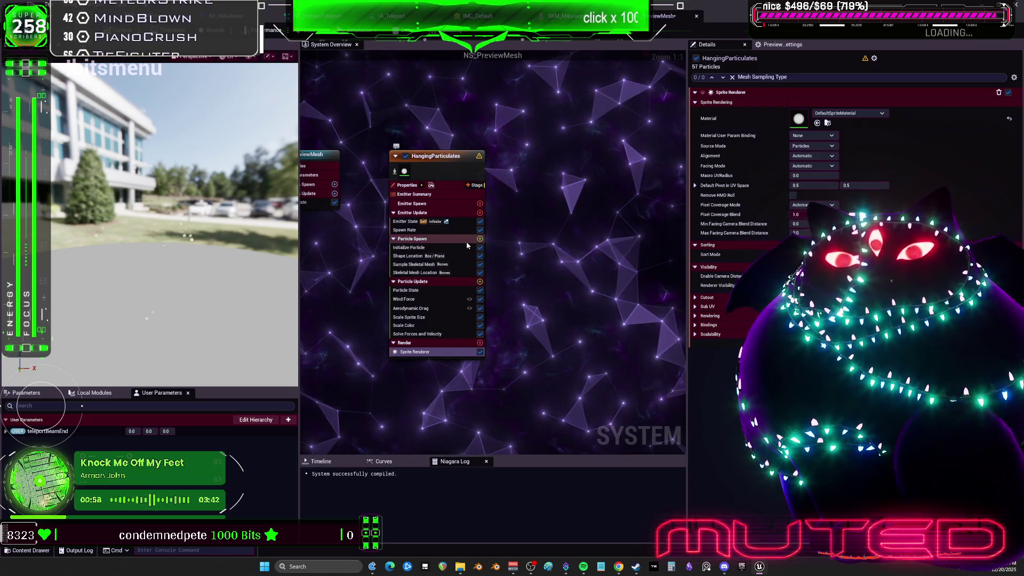
Add a Sample GBuffer module to Particle Update via a 'gbuf' search.
{"action": "left_click", "coordinate": [480, 282]}
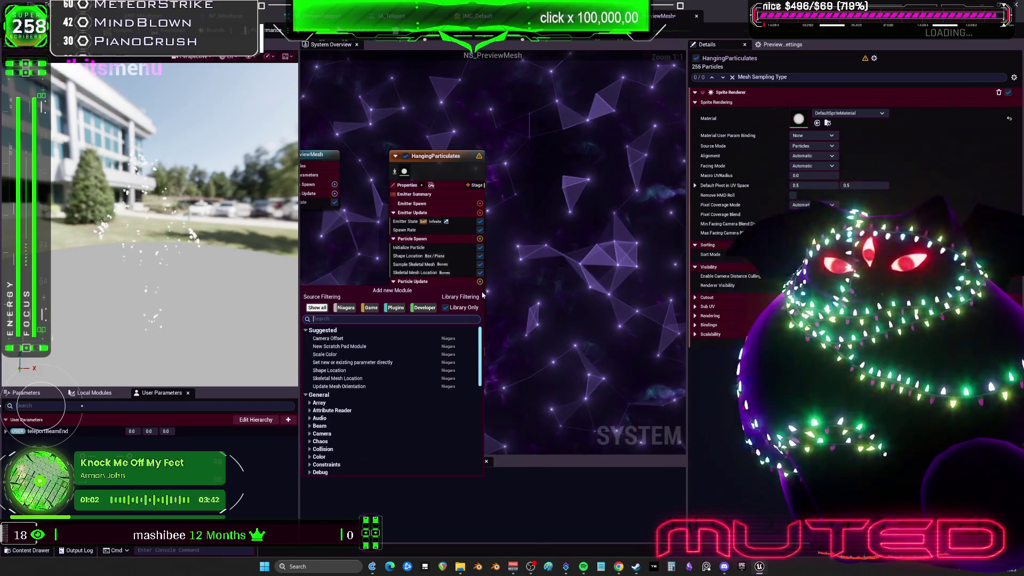
{"action": "type", "text": "gbuf"}
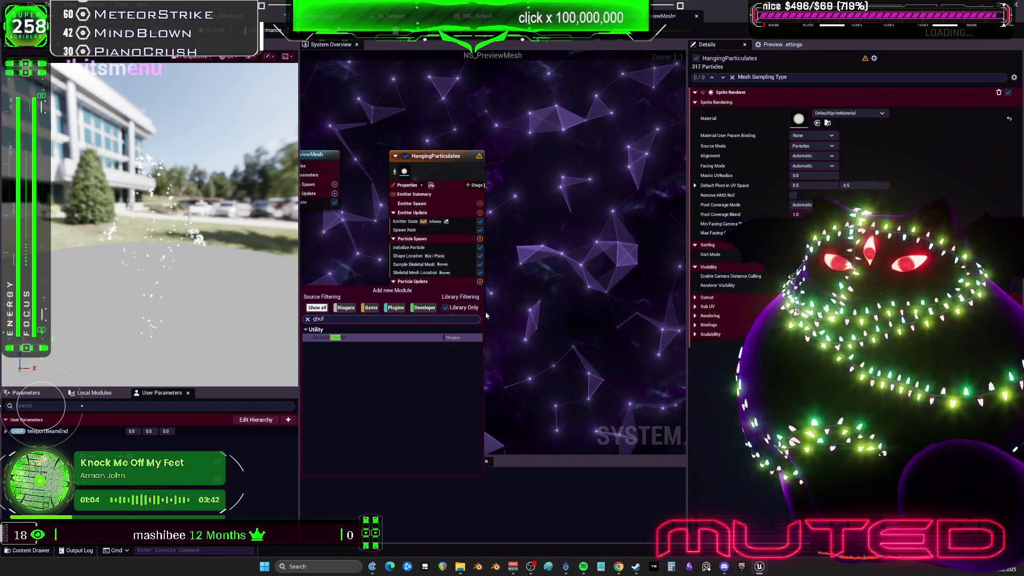
{"action": "key", "text": "Return"}
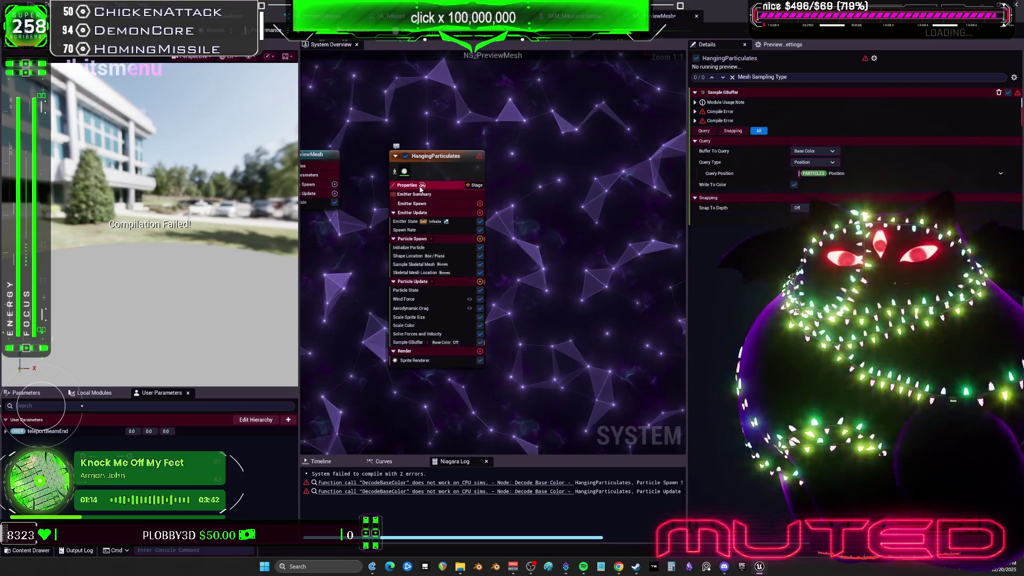
Set the emitter's Sim Target to GPUCompute Sim and return to the level editor.
{"action": "left_click", "coordinate": [421, 186]}
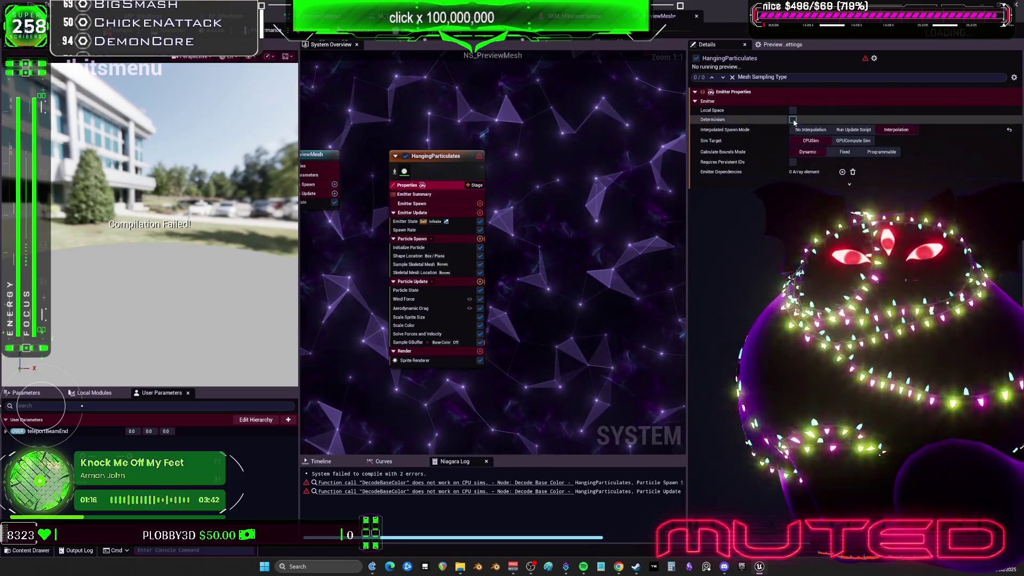
{"action": "left_click", "coordinate": [850, 142]}
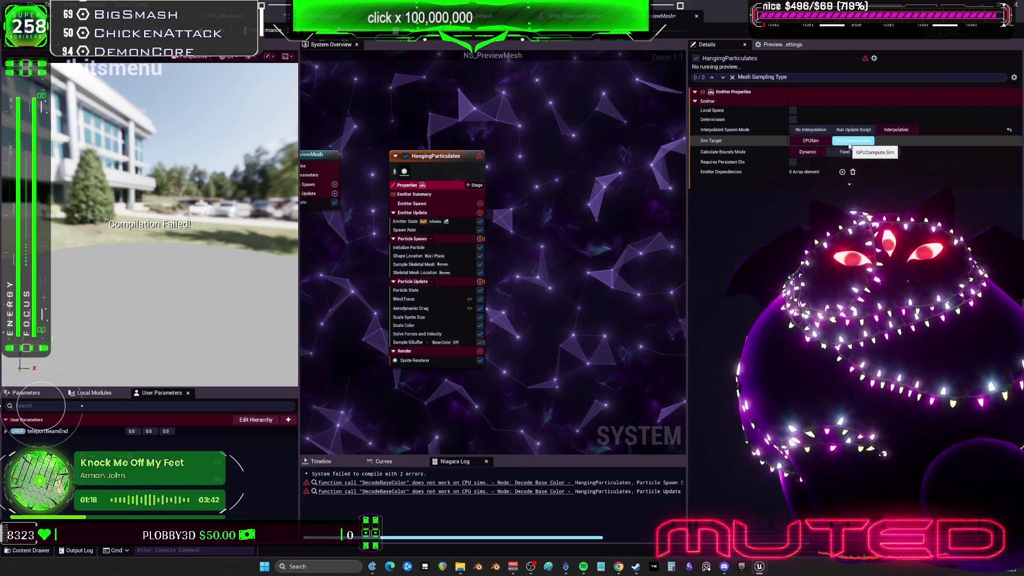
{"action": "left_click", "coordinate": [850, 141]}
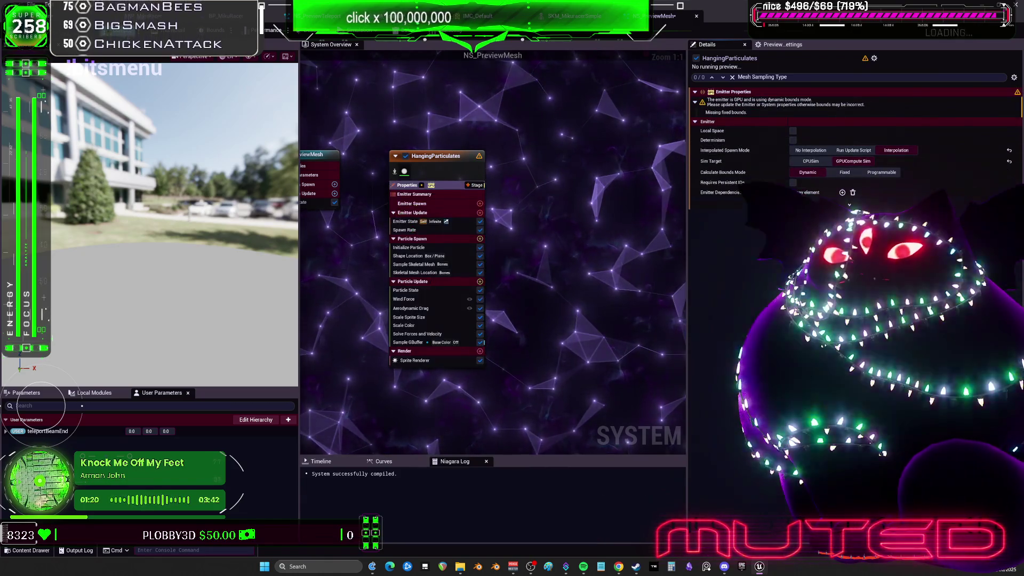
{"action": "left_click", "coordinate": [401, 342]}
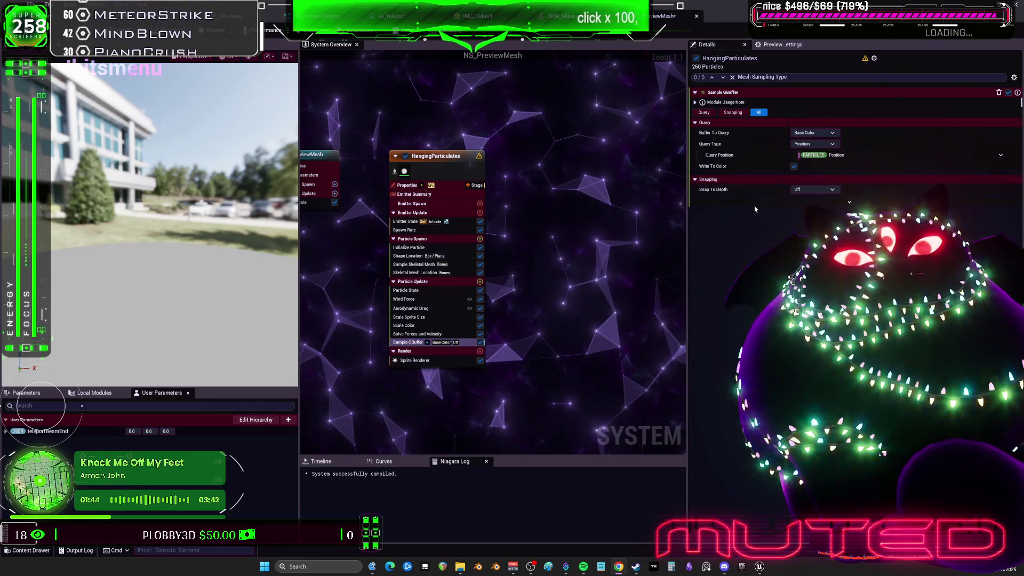
{"action": "key", "text": "ctrl+Tab"}
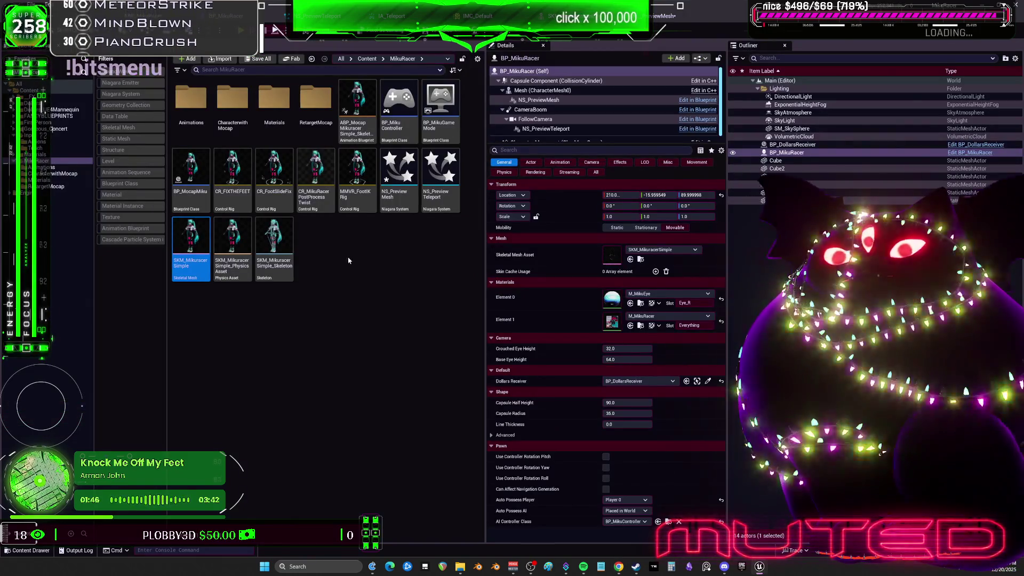
Create a new material named M_previewMesh in the Content Browser and open it.
{"action": "right_click", "coordinate": [349, 261]}
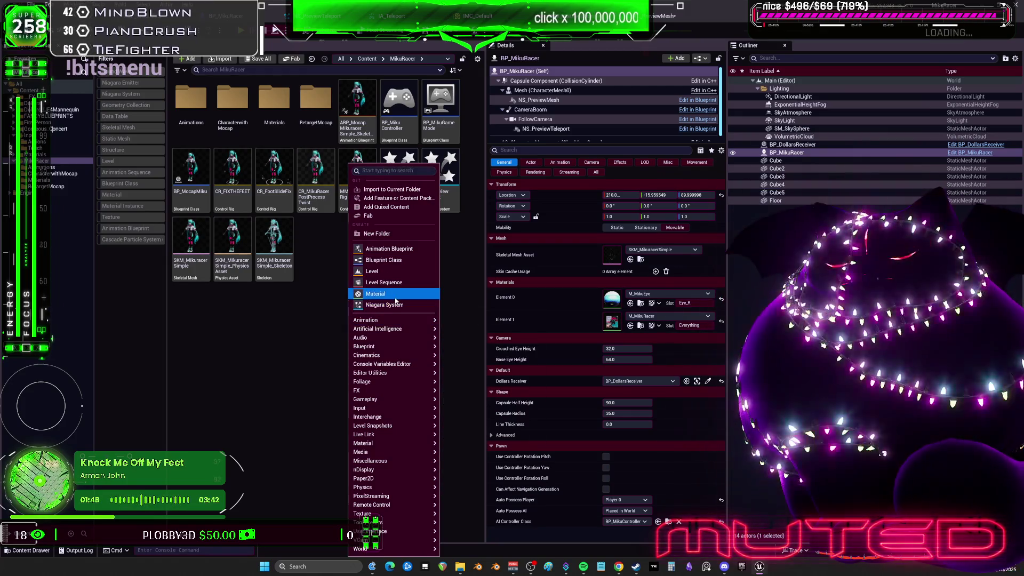
{"action": "left_click", "coordinate": [396, 299]}
{"action": "type", "text": "M"}
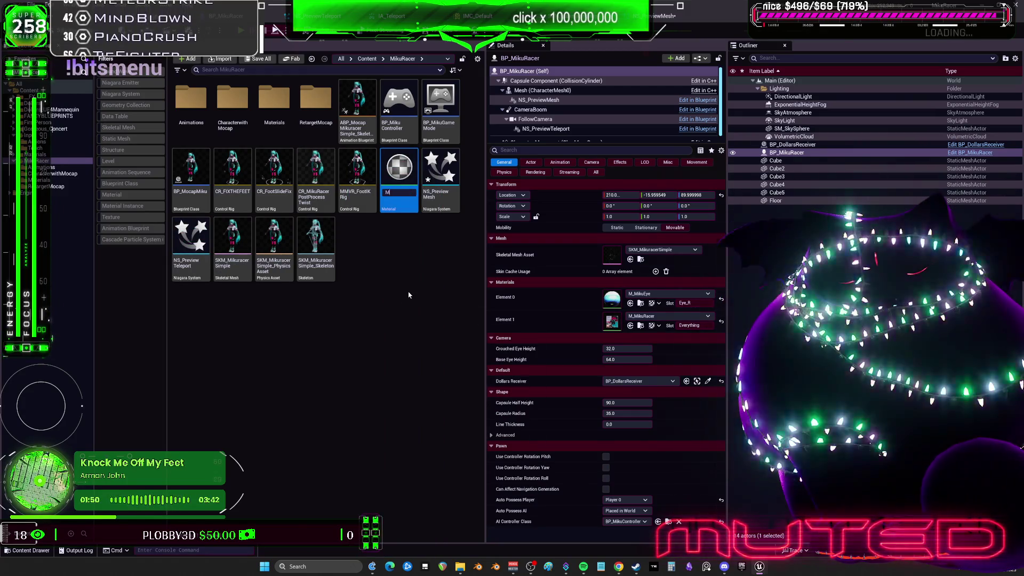
{"action": "type", "text": "_previewMesh"}
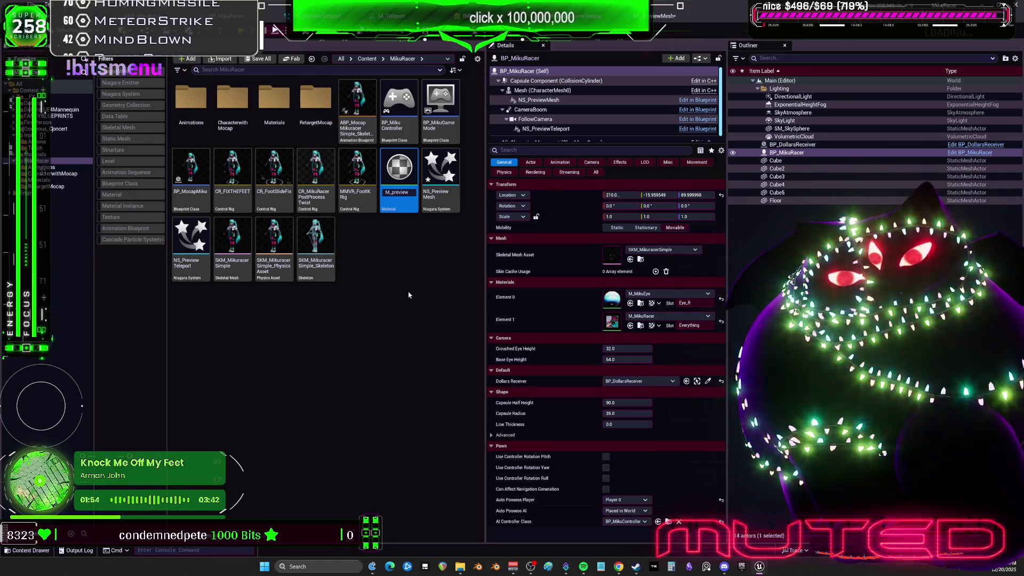
{"action": "key", "text": "Return"}
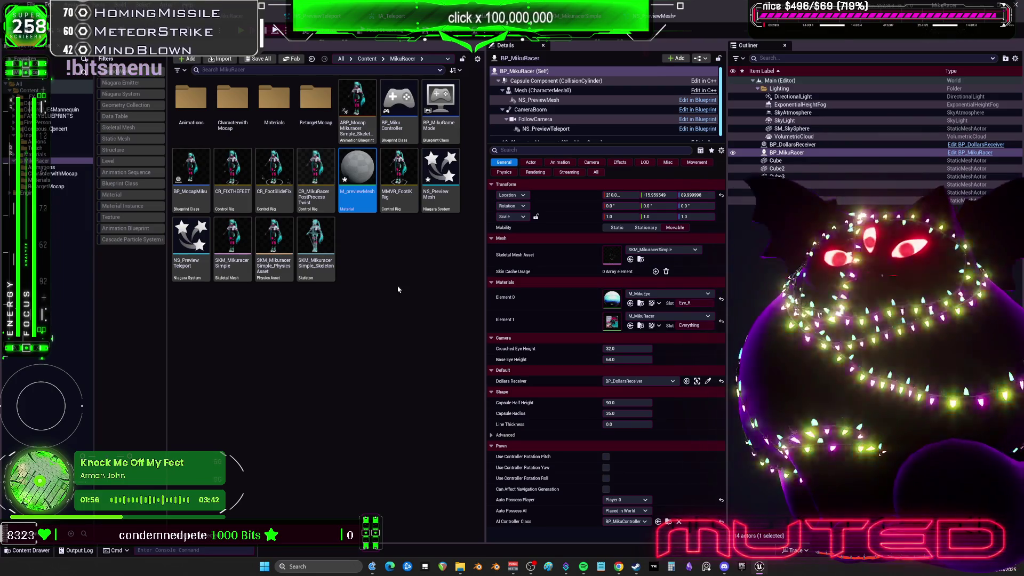
{"action": "double_click", "coordinate": [359, 176]}
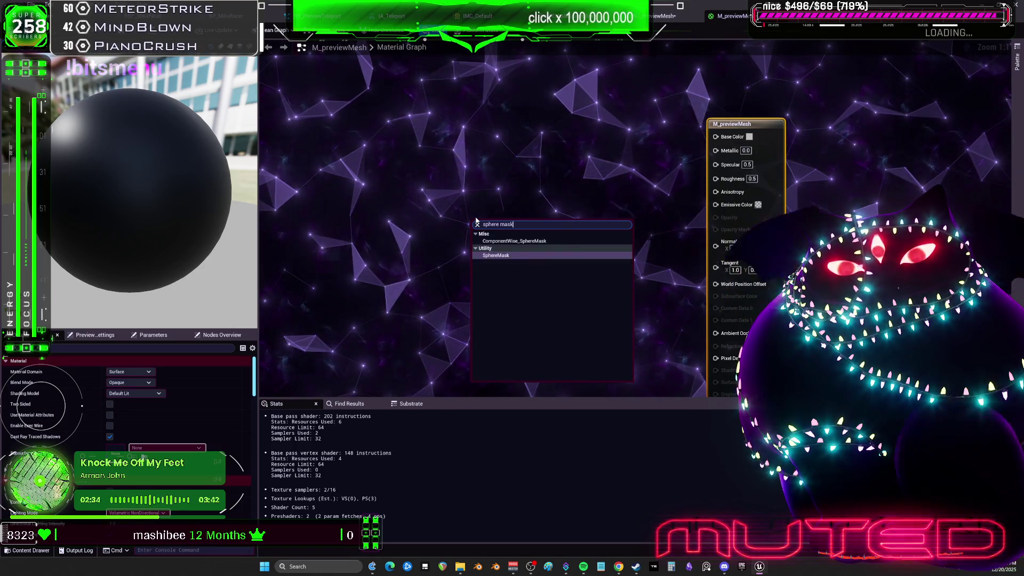
Place a SphereMask node in the graph and review the material's Shading Model.
{"action": "key", "text": "Return"}
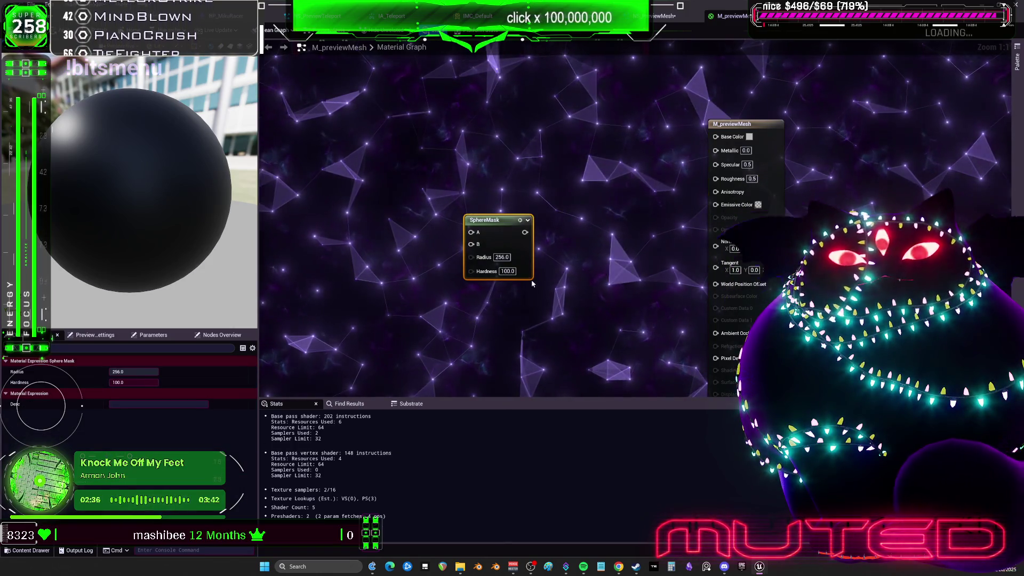
{"action": "left_click", "coordinate": [767, 154]}
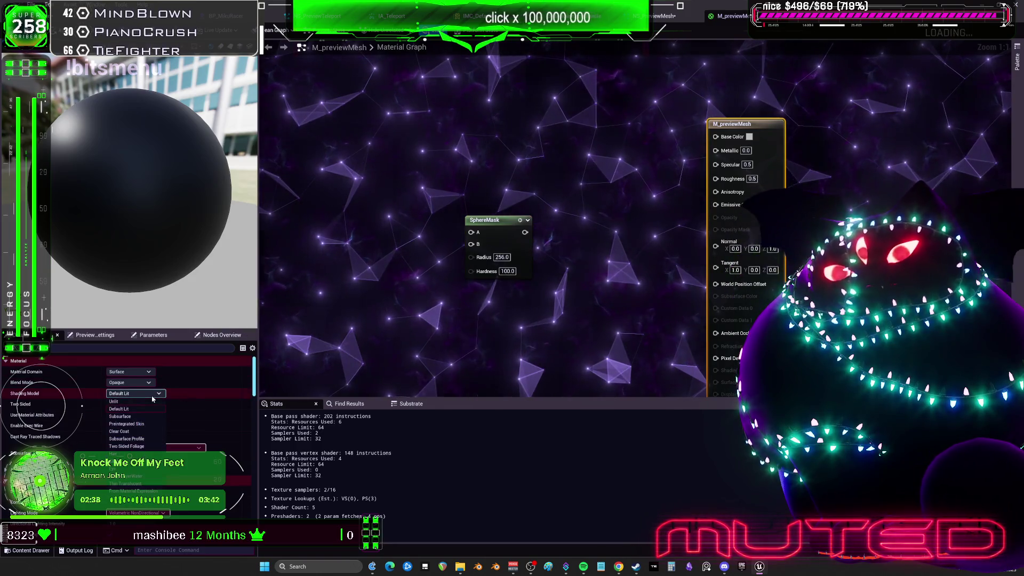
{"action": "left_click", "coordinate": [145, 383]}
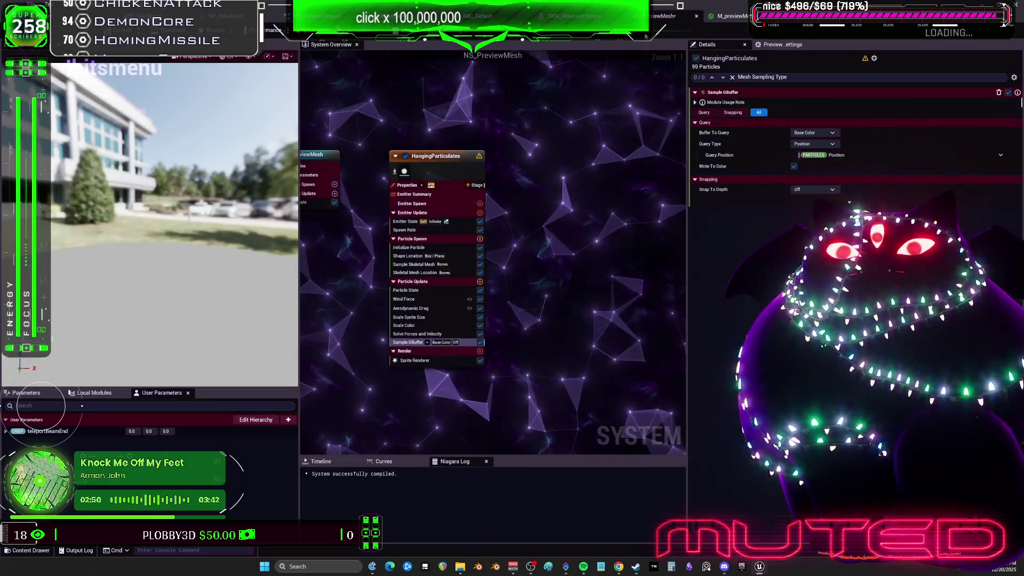
{"action": "left_click", "coordinate": [449, 358]}
Bring the Unreal editor back to front, maximize it, and open DefaultSpriteMaterial.
{"action": "left_click", "coordinate": [828, 123]}
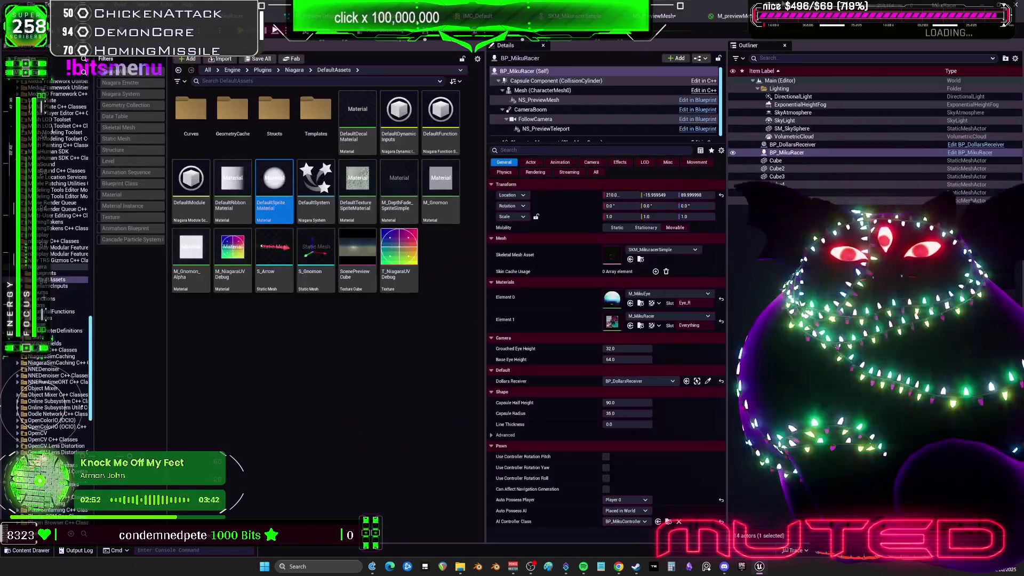
{"action": "left_click_drag", "start_coordinate": [779, 6], "coordinate": [717, 254]}
{"action": "left_click", "coordinate": [587, 214]}
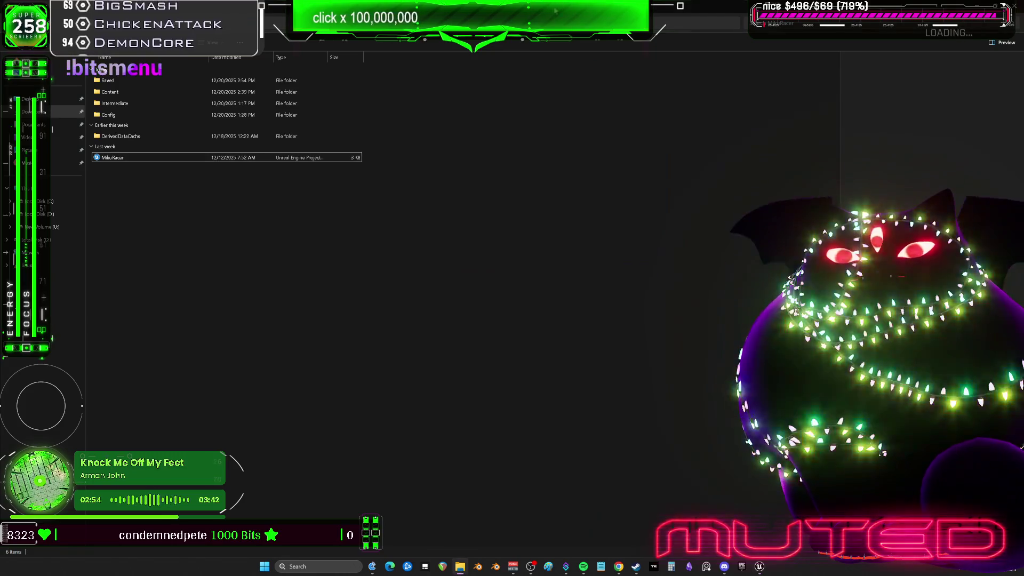
{"action": "mouse_move", "coordinate": [760, 566]}
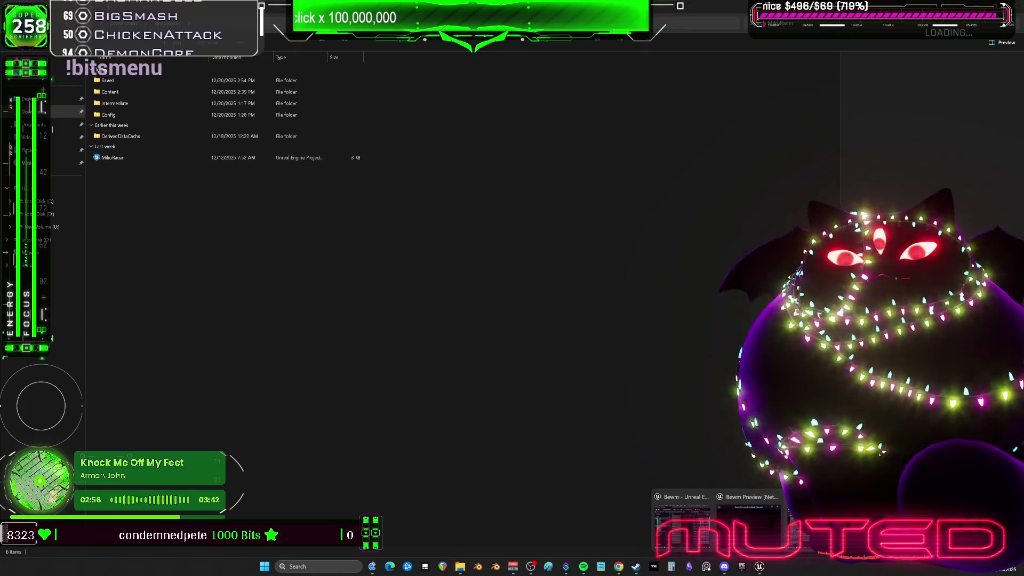
{"action": "left_click", "coordinate": [682, 528]}
{"action": "double_click", "coordinate": [586, 252]}
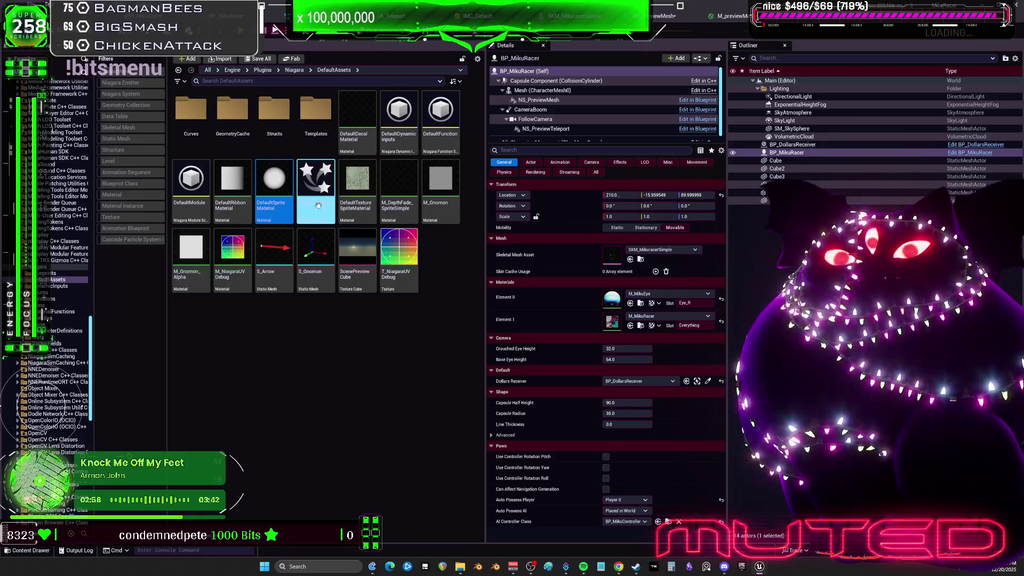
{"action": "double_click", "coordinate": [325, 200]}
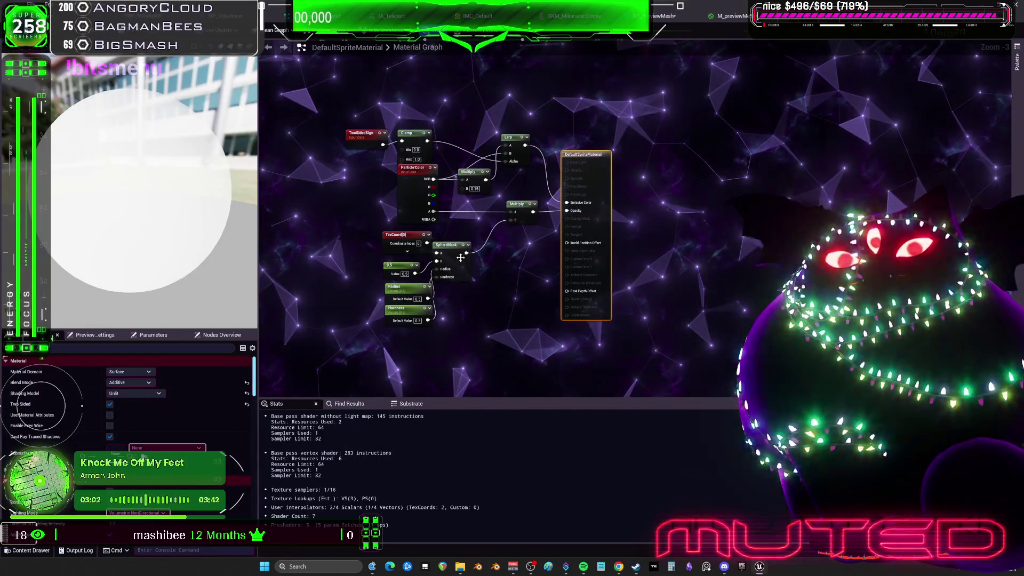
In the MikuRacer folder, try deleting the old M_previewMesh, then cancel since it's referenced.
{"action": "key", "text": "alt+Tab"}
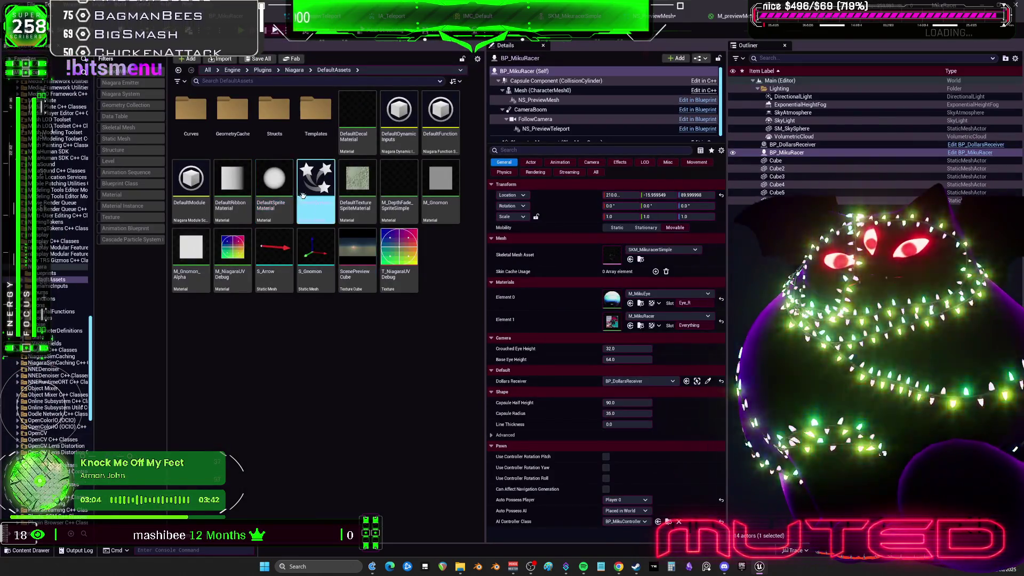
{"action": "scroll", "coordinate": [95, 256], "scroll_direction": "up", "scroll_amount": 4}
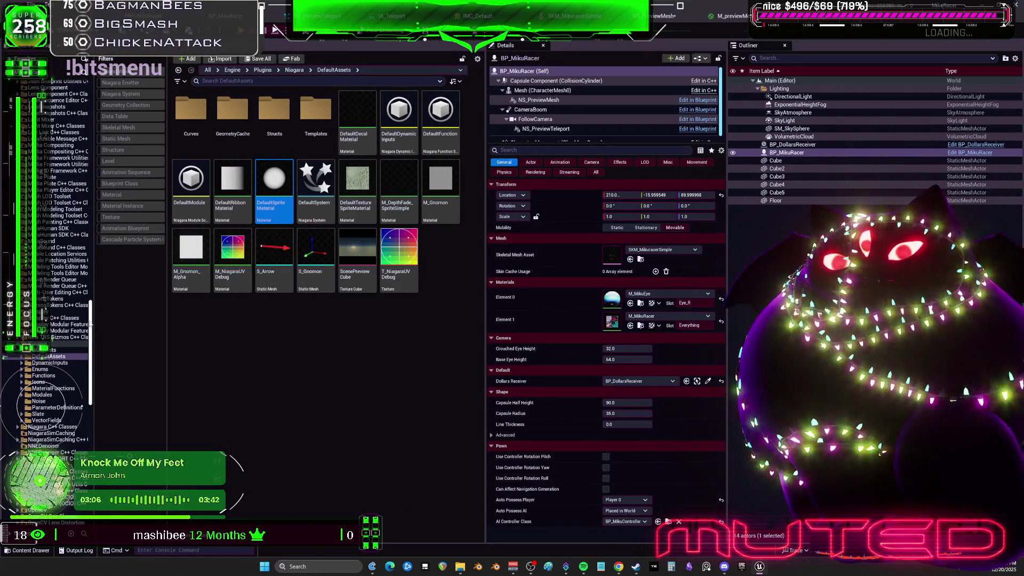
{"action": "left_click_drag", "start_coordinate": [90, 323], "coordinate": [82, 76]}
{"action": "left_click", "coordinate": [46, 161]}
{"action": "key", "text": "Delete"}
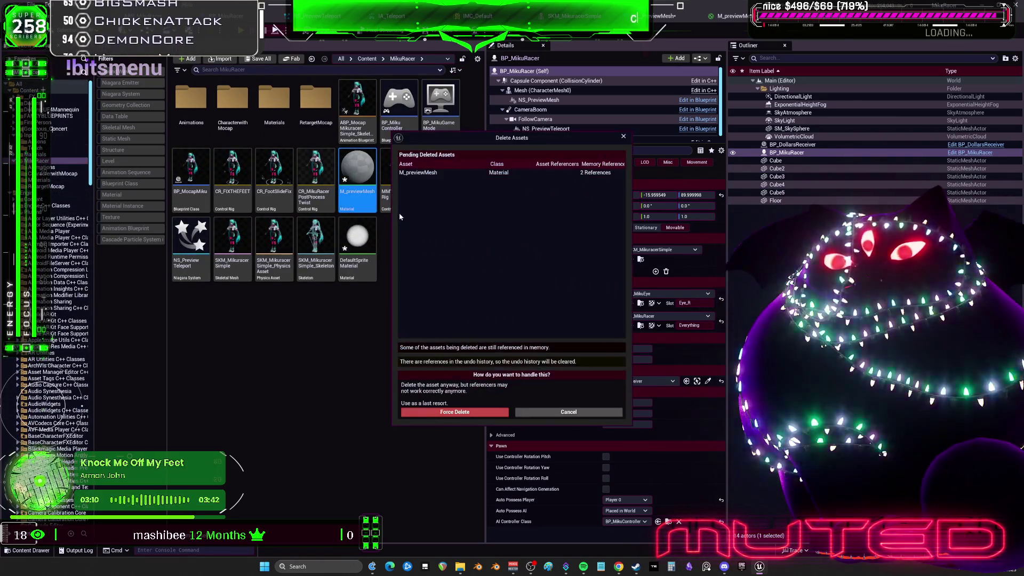
{"action": "left_click", "coordinate": [543, 413]}
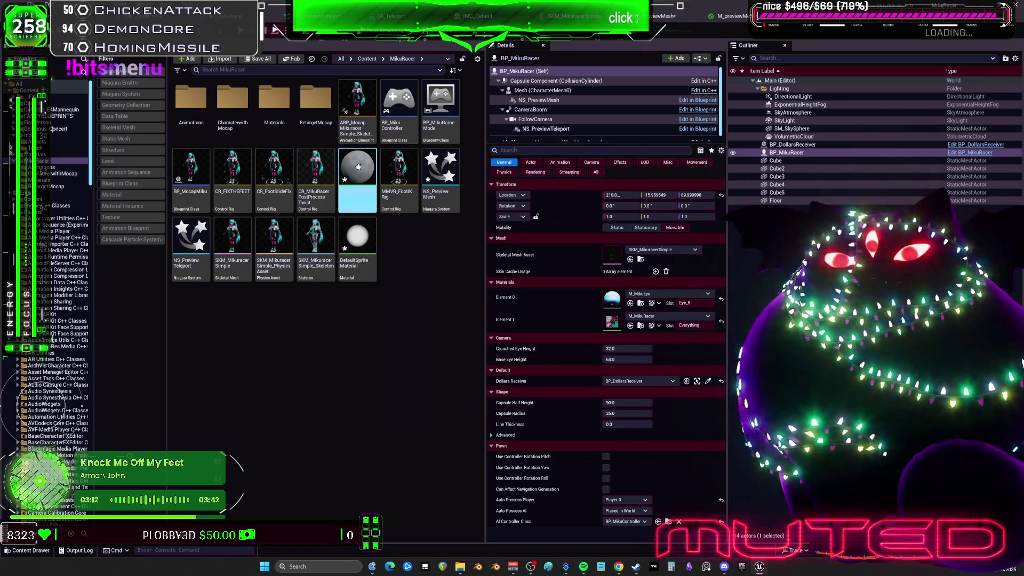
Rename the old material to fdsfasd and the sprite material copy to M_previewMesh.
{"action": "type", "text": "sfasd"}
{"action": "key", "text": "Return"}
{"action": "left_click", "coordinate": [354, 238]}
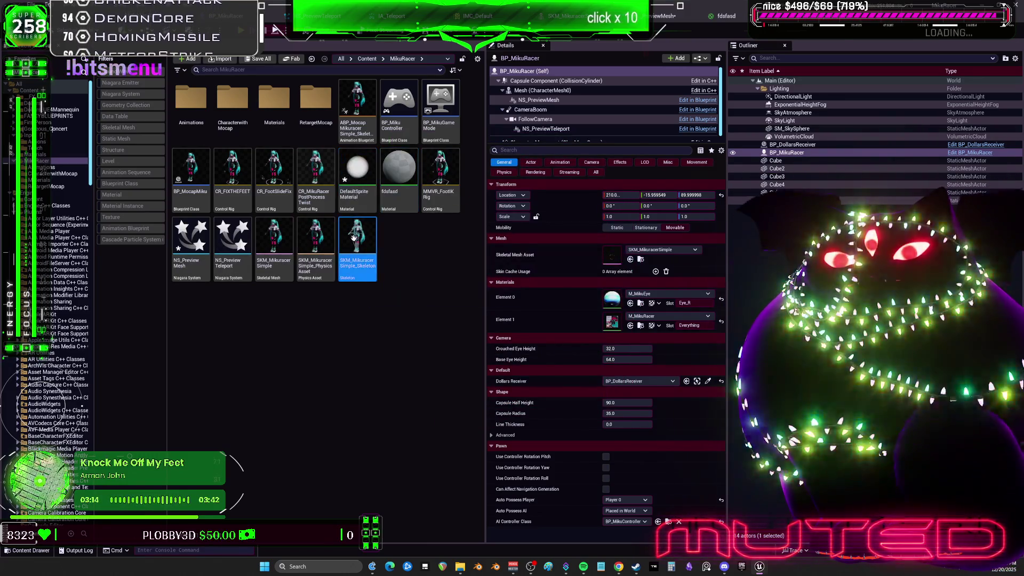
{"action": "key", "text": "Return"}
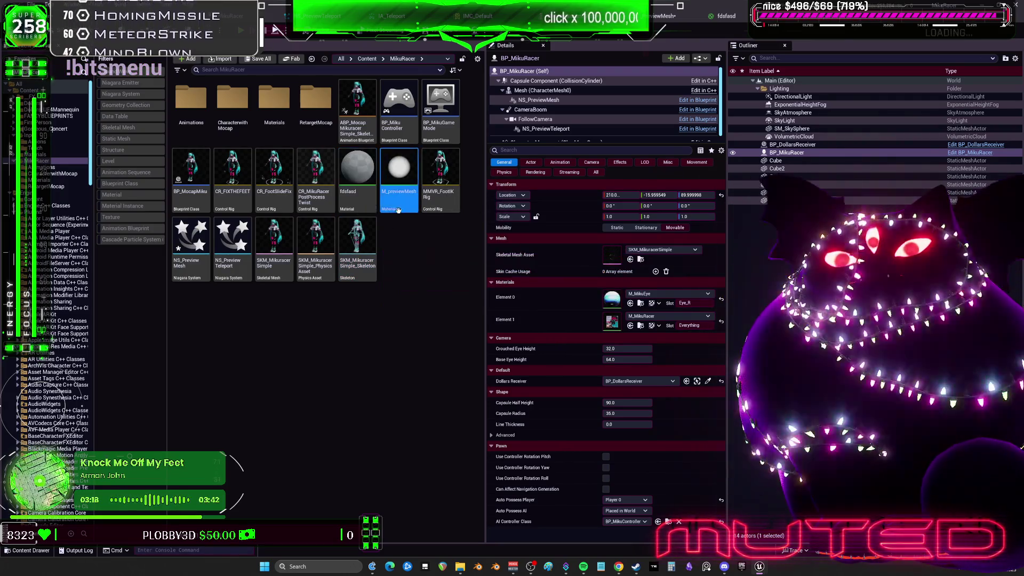
Open M_previewMesh and add a Dynamic Parameter node to its graph.
{"action": "double_click", "coordinate": [395, 167]}
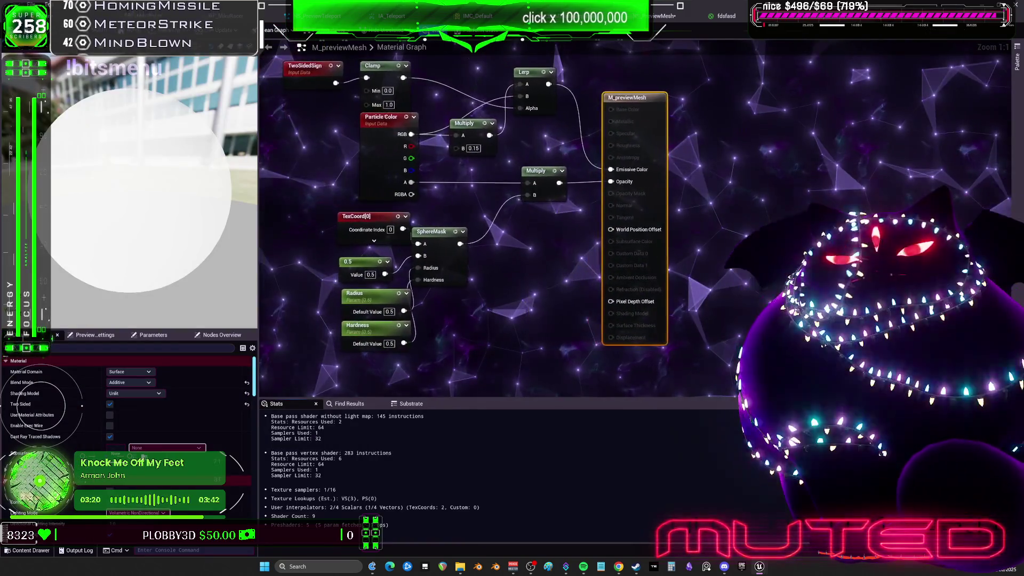
{"action": "right_click", "coordinate": [417, 340]}
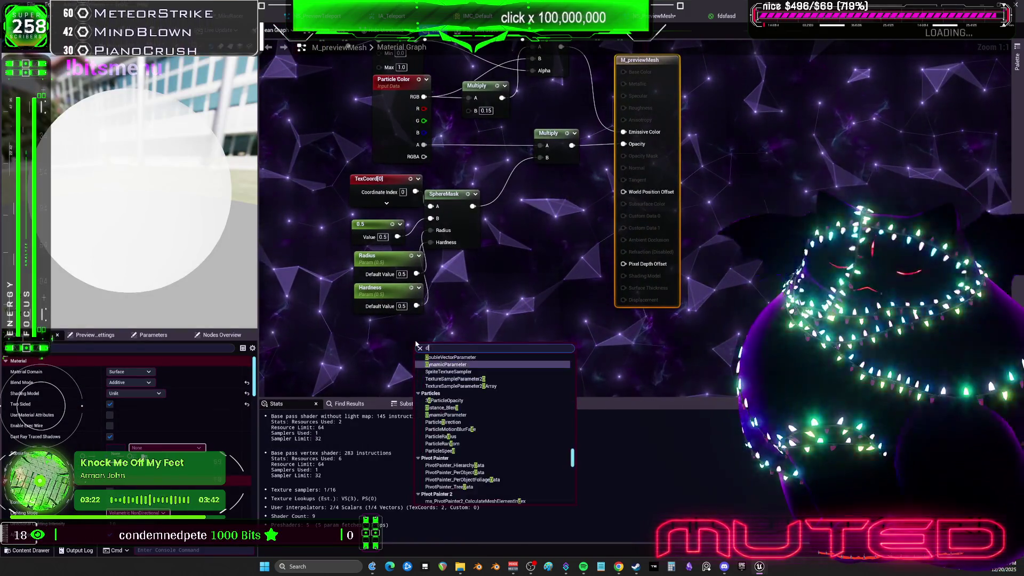
{"action": "type", "text": "dynam"}
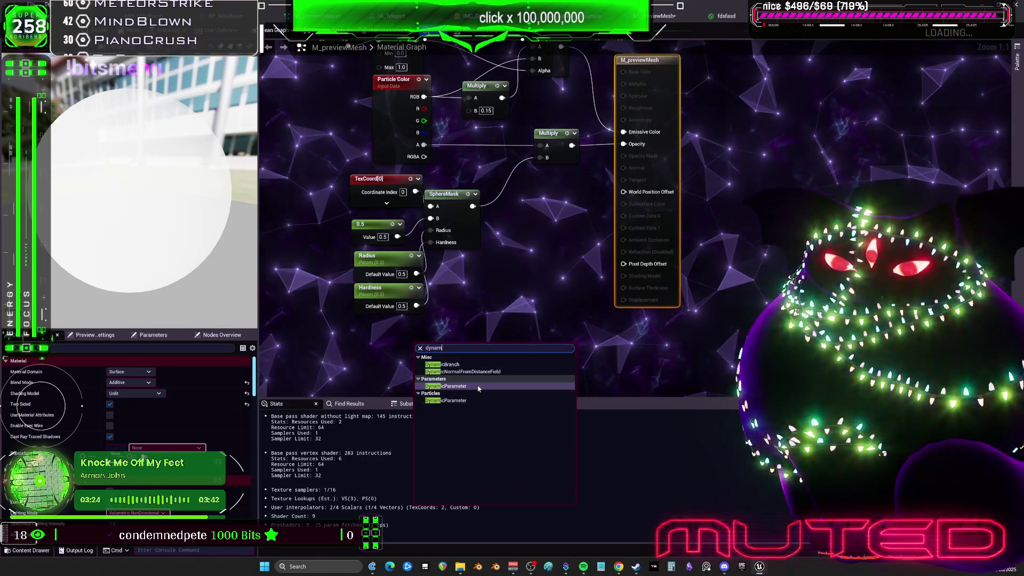
{"action": "left_click", "coordinate": [478, 386]}
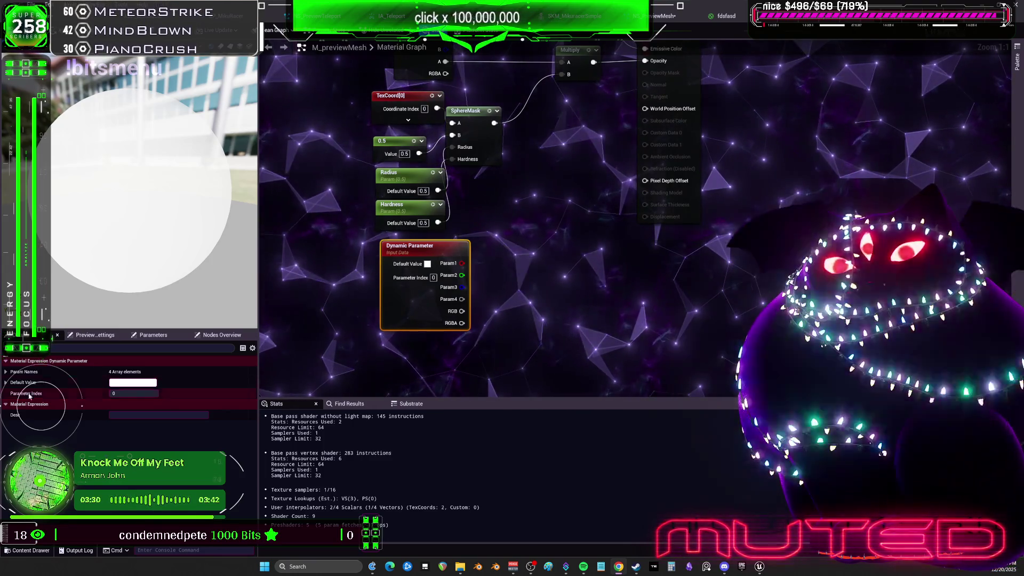
Name the Dynamic Parameter's first two outputs U and V in Param Names.
{"action": "left_click", "coordinate": [5, 372]}
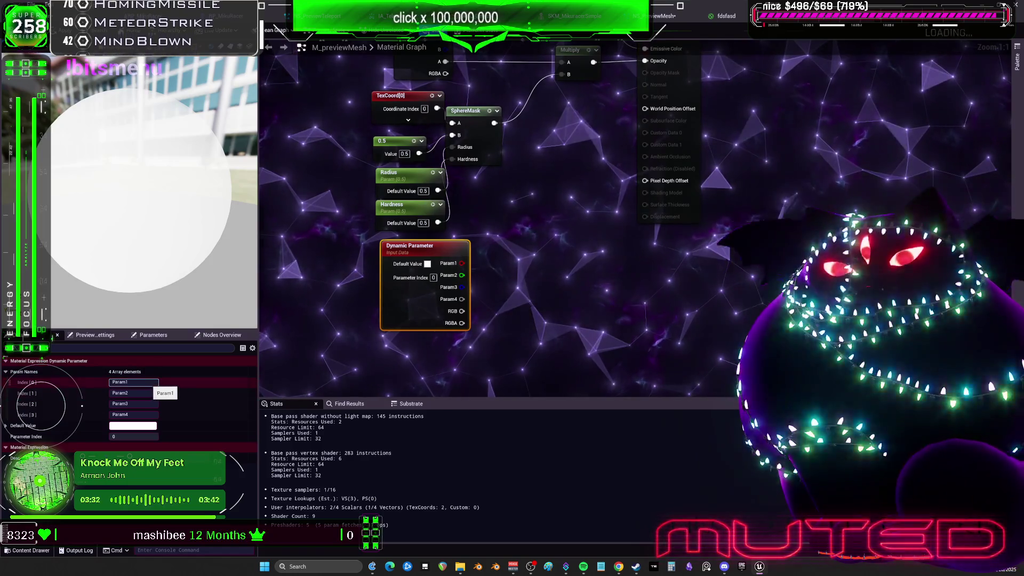
{"action": "left_click", "coordinate": [134, 382]}
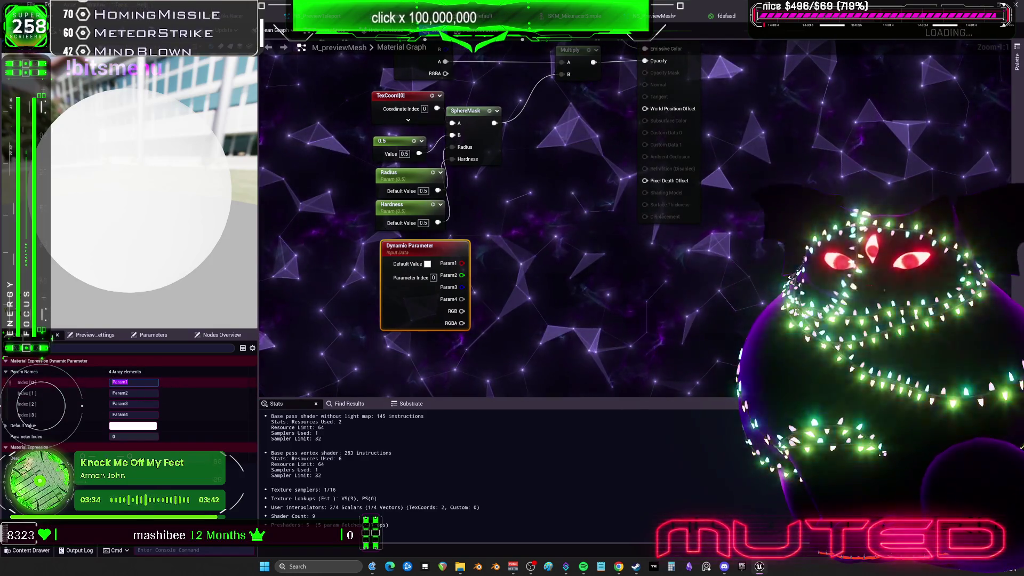
{"action": "type", "text": "U"}
{"action": "key", "text": "Tab"}
{"action": "type", "text": "V"}
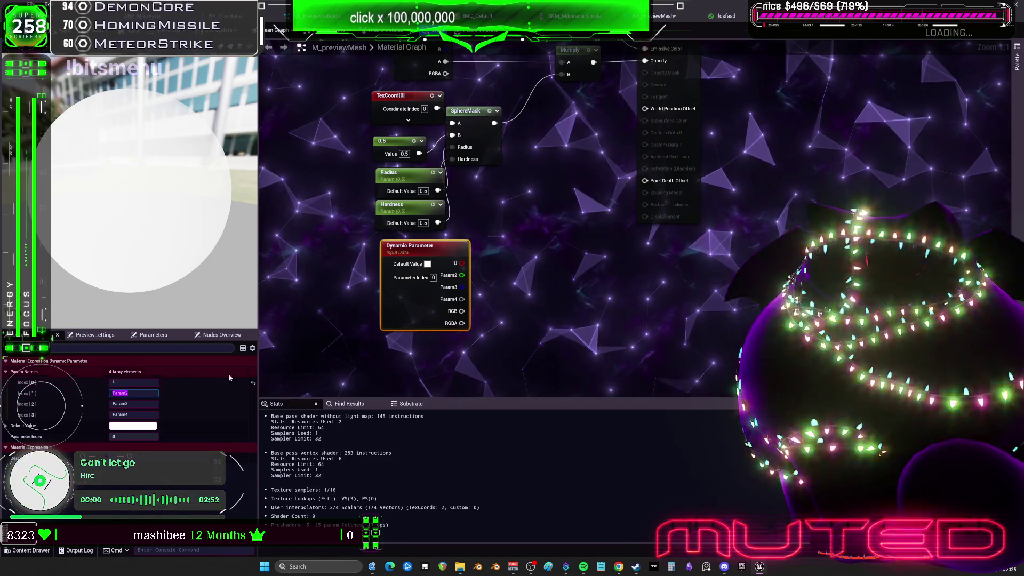
{"action": "key", "text": "Return"}
{"action": "left_click", "coordinate": [543, 326]}
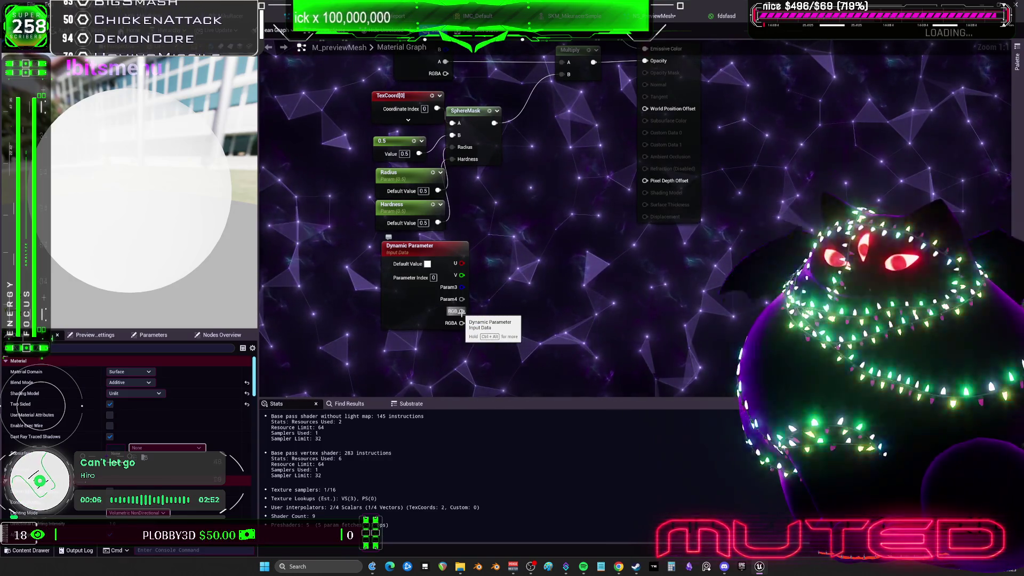
{"action": "left_click", "coordinate": [407, 304]}
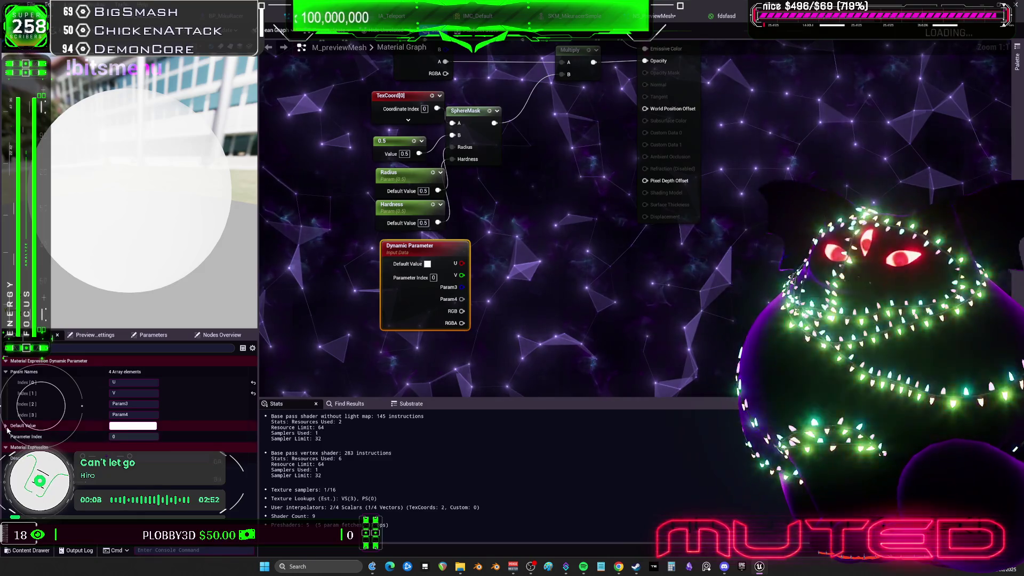
{"action": "left_click", "coordinate": [6, 426]}
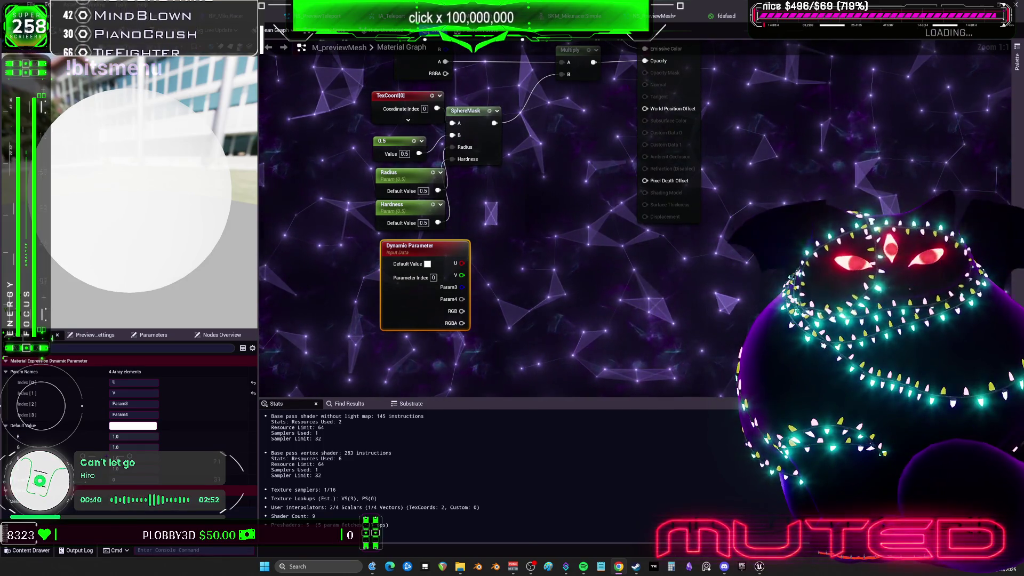
In NS_PreviewMesh, add a Dynamic Material Parameters module to Particle Spawn via a 'dynaM' search.
{"action": "left_click", "coordinate": [660, 16]}
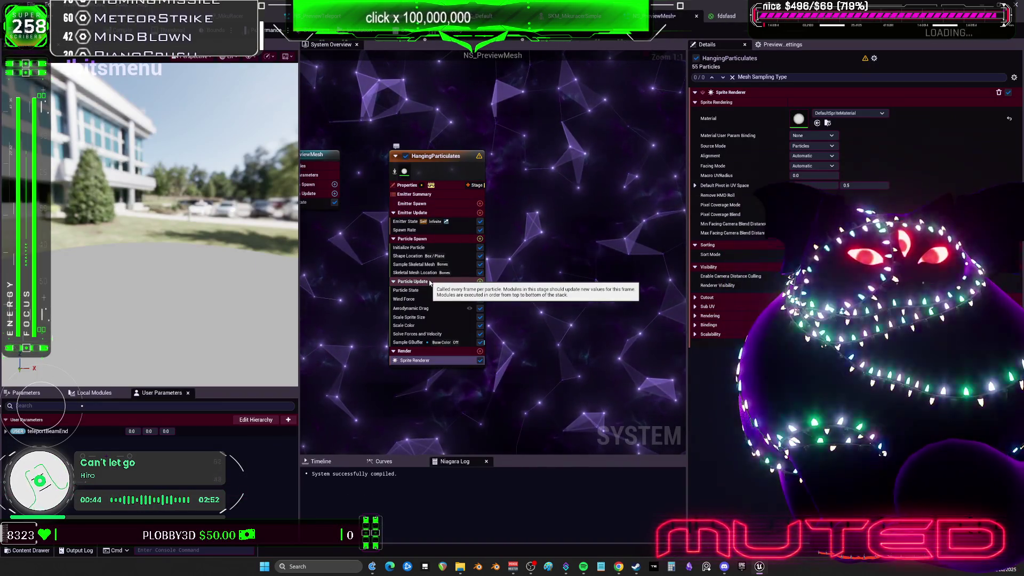
{"action": "left_click", "coordinate": [456, 272]}
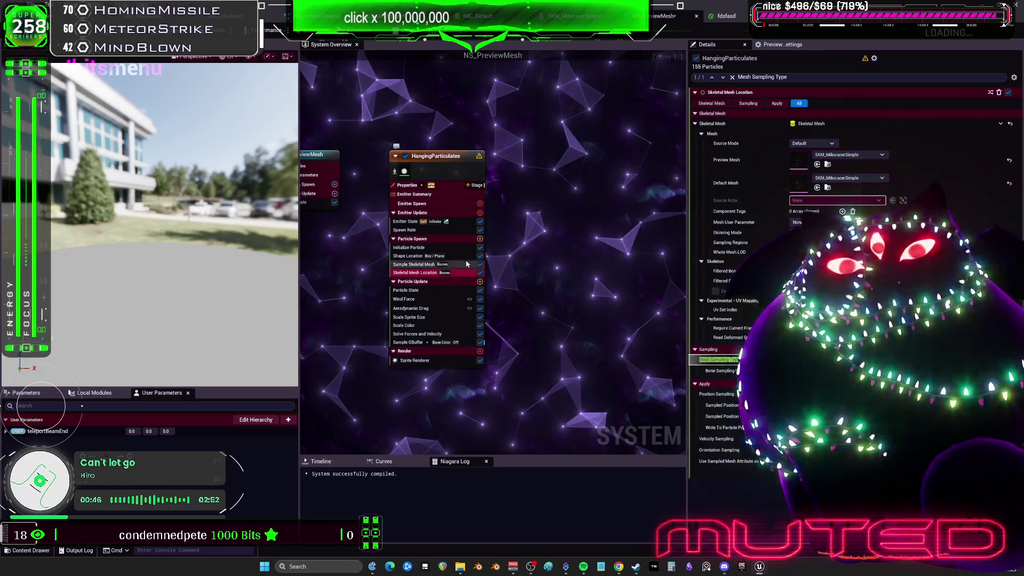
{"action": "left_click", "coordinate": [480, 238]}
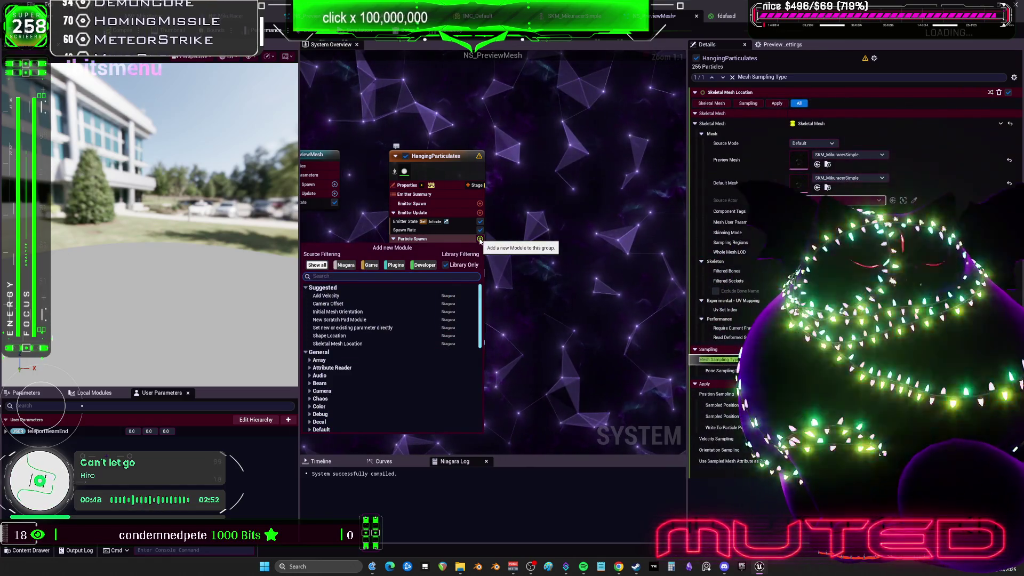
{"action": "type", "text": "dynaM"}
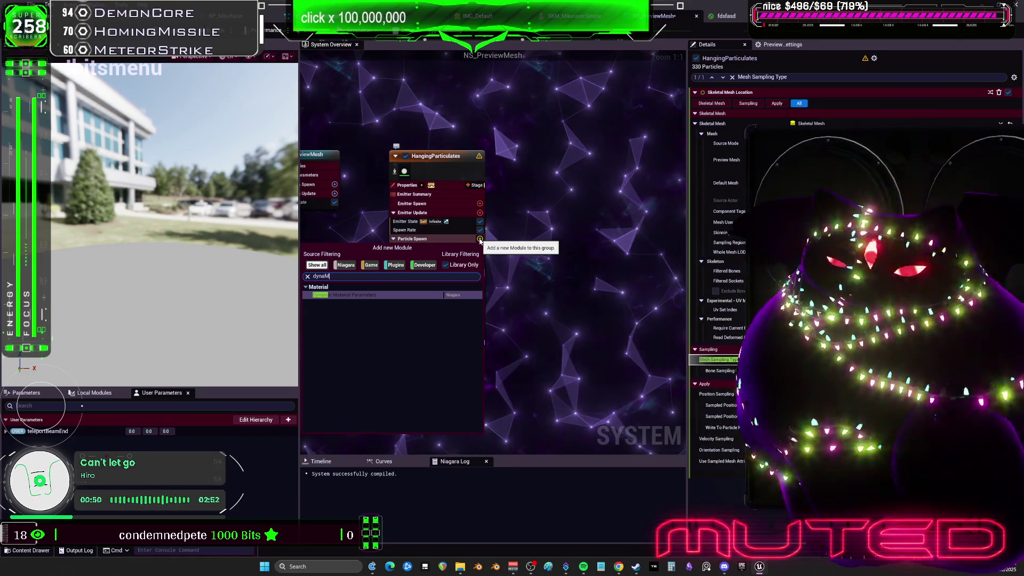
{"action": "key", "text": "Return"}
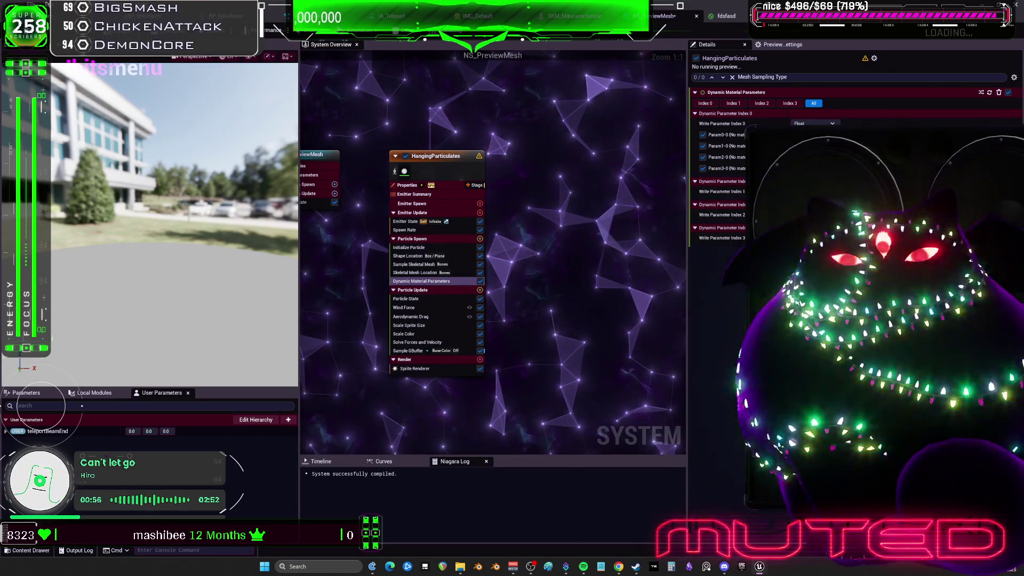
Set Write Parameter Index 1 of Dynamic Material Parameters to Linear Color.
{"action": "left_click", "coordinate": [793, 191]}
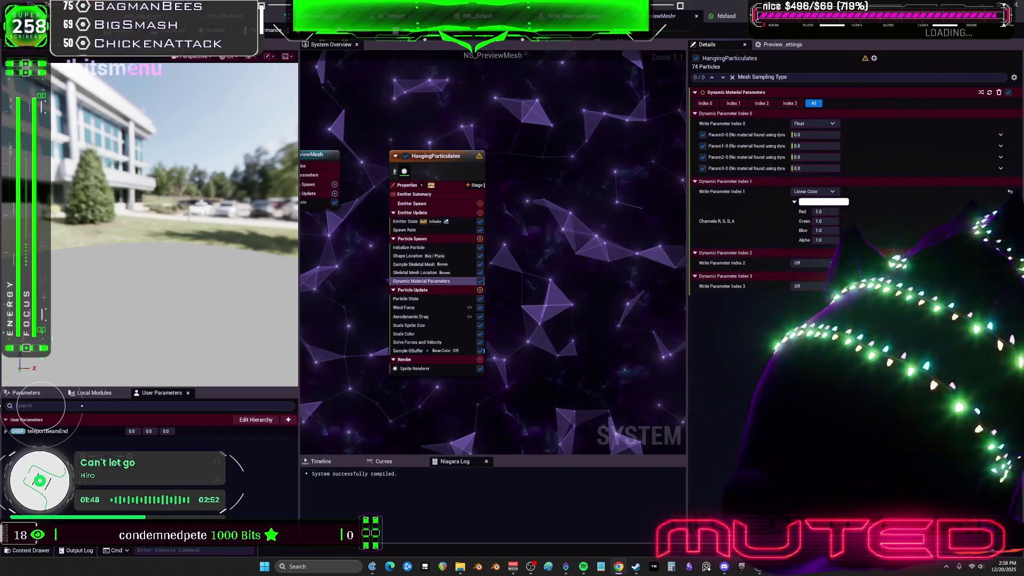
{"action": "left_click", "coordinate": [845, 202]}
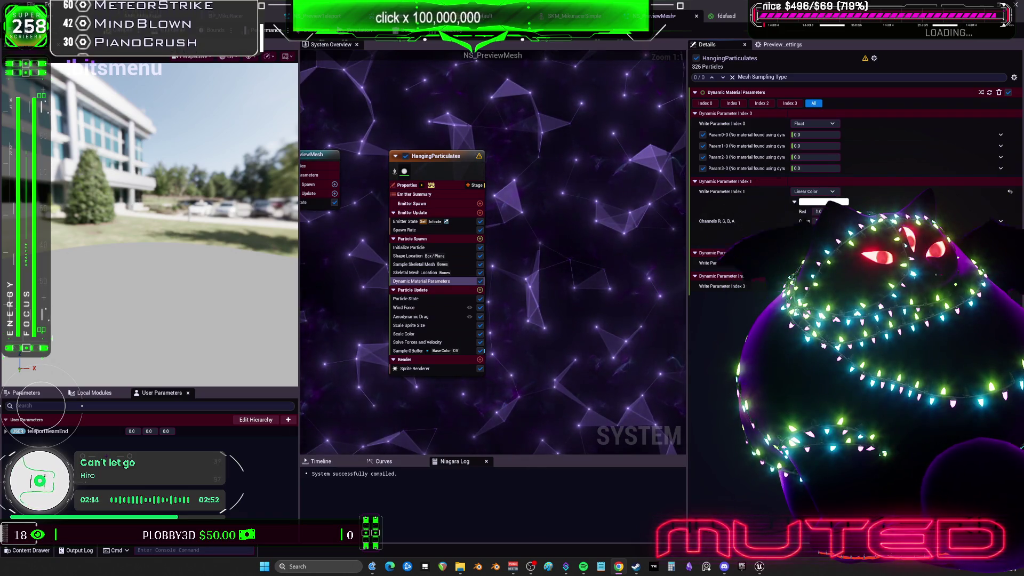
Back in M_previewMesh, wire the Dynamic Parameter's U and V outputs into an Append node.
{"action": "key", "text": "alt+Tab"}
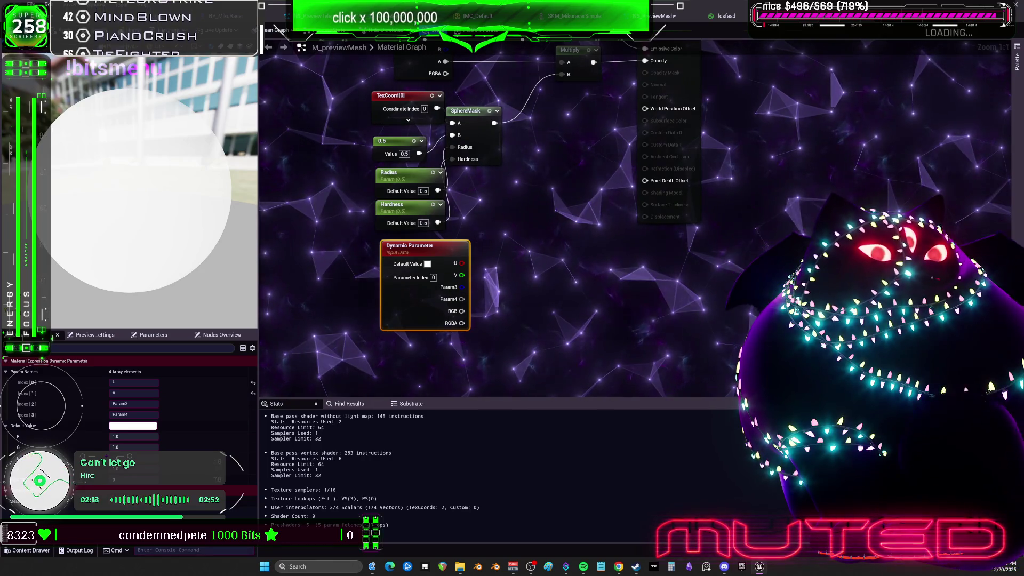
{"action": "left_click_drag", "start_coordinate": [464, 264], "coordinate": [555, 246]}
{"action": "type", "text": "append"}
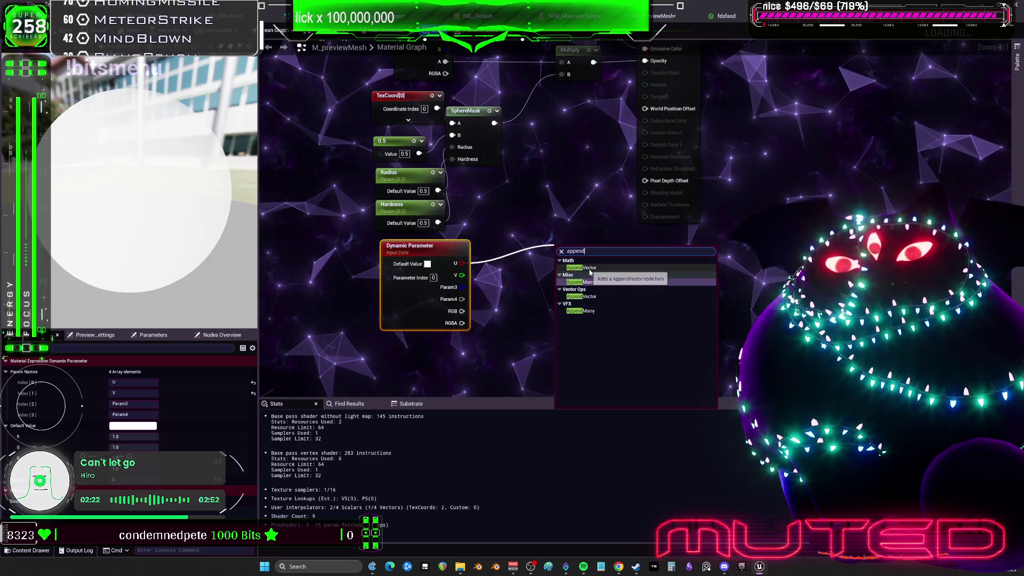
{"action": "left_click", "coordinate": [581, 281]}
{"action": "key", "text": "Delete"}
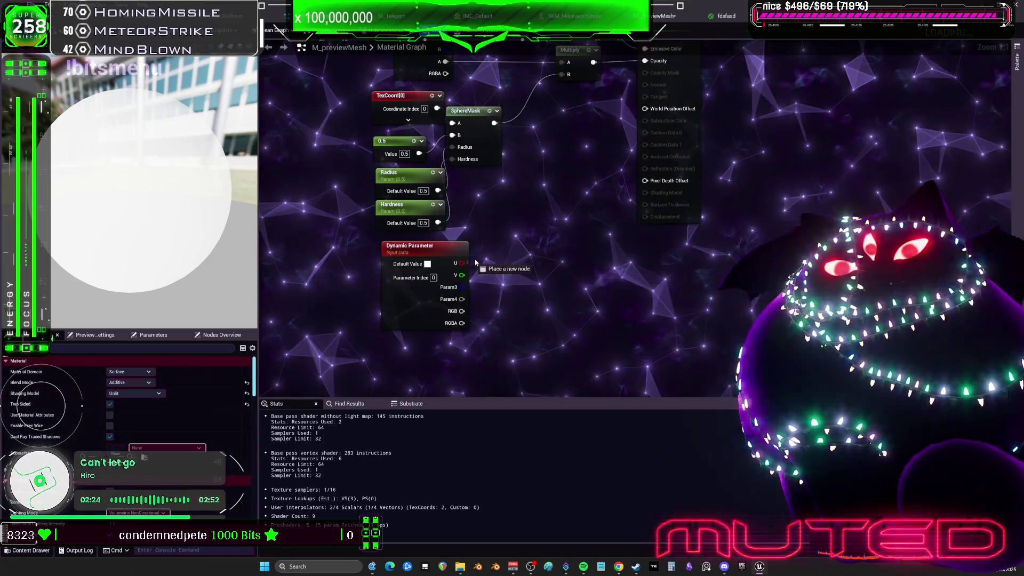
{"action": "left_click_drag", "start_coordinate": [462, 263], "coordinate": [502, 255]}
{"action": "type", "text": "appe"}
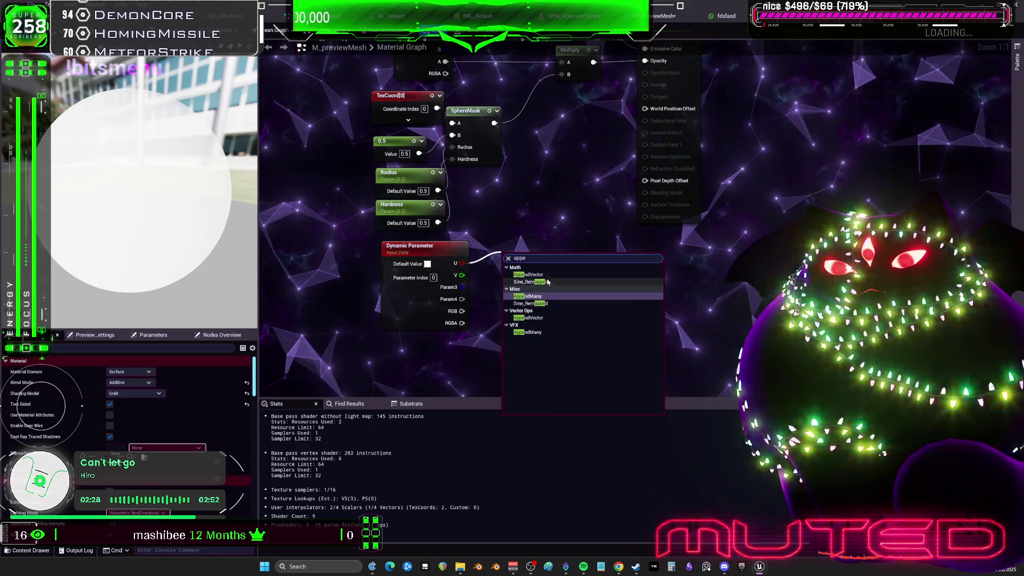
{"action": "left_click", "coordinate": [528, 274]}
{"action": "mouse_move", "coordinate": [462, 275]}
{"action": "left_mouse_down"}
{"action": "mouse_move", "coordinate": [503, 276]}
{"action": "mouse_move", "coordinate": [517, 233]}
{"action": "left_mouse_up"}
{"action": "left_click_drag", "start_coordinate": [585, 196], "coordinate": [543, 250]}
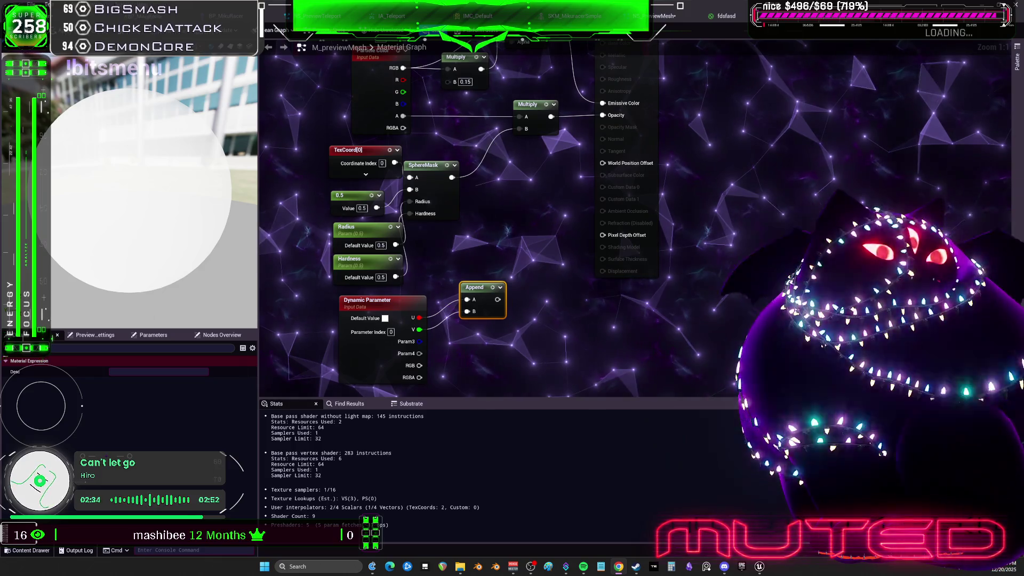
Replace the Append node with a Make Float2 beside the Dynamic Parameter, wiring V into it.
{"action": "right_click", "coordinate": [551, 324]}
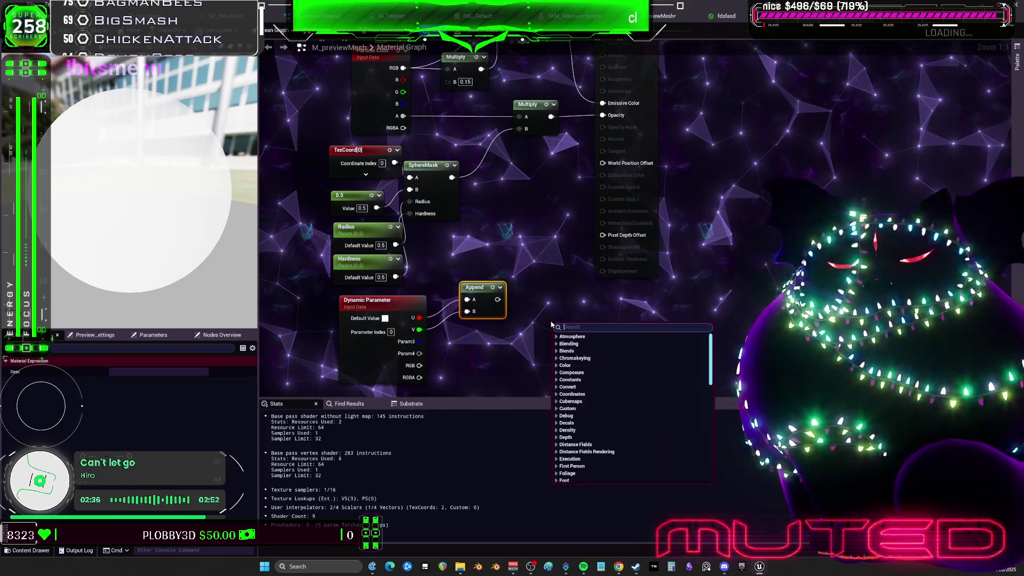
{"action": "type", "text": "float2"}
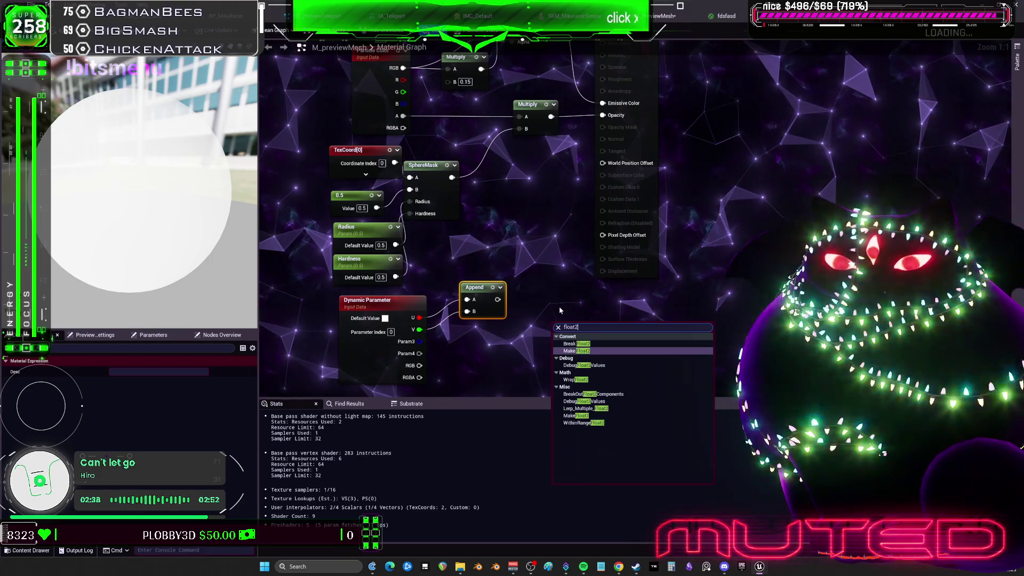
{"action": "left_click", "coordinate": [607, 351]}
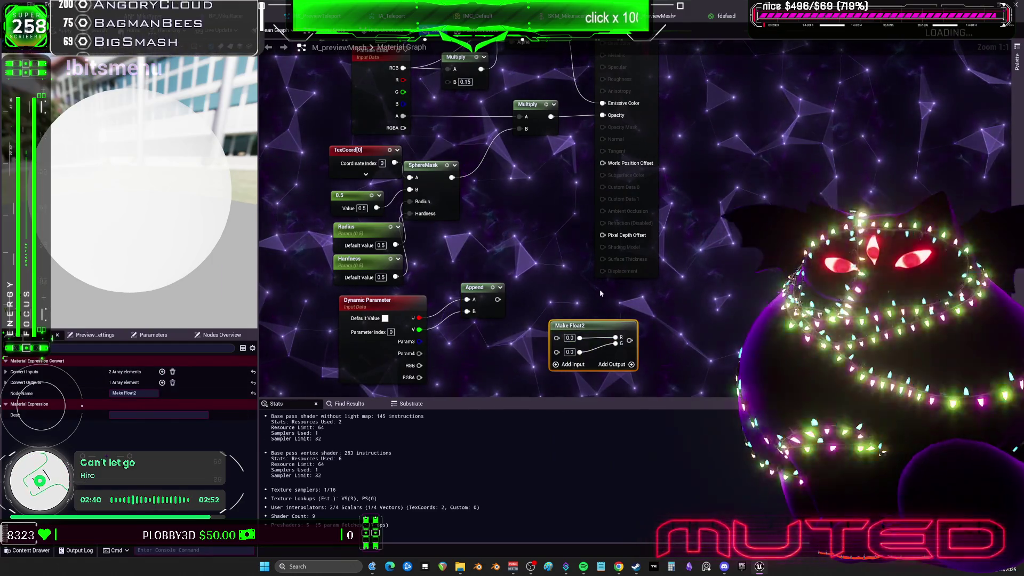
{"action": "key", "text": "Delete"}
{"action": "left_click_drag", "start_coordinate": [605, 326], "coordinate": [534, 300]}
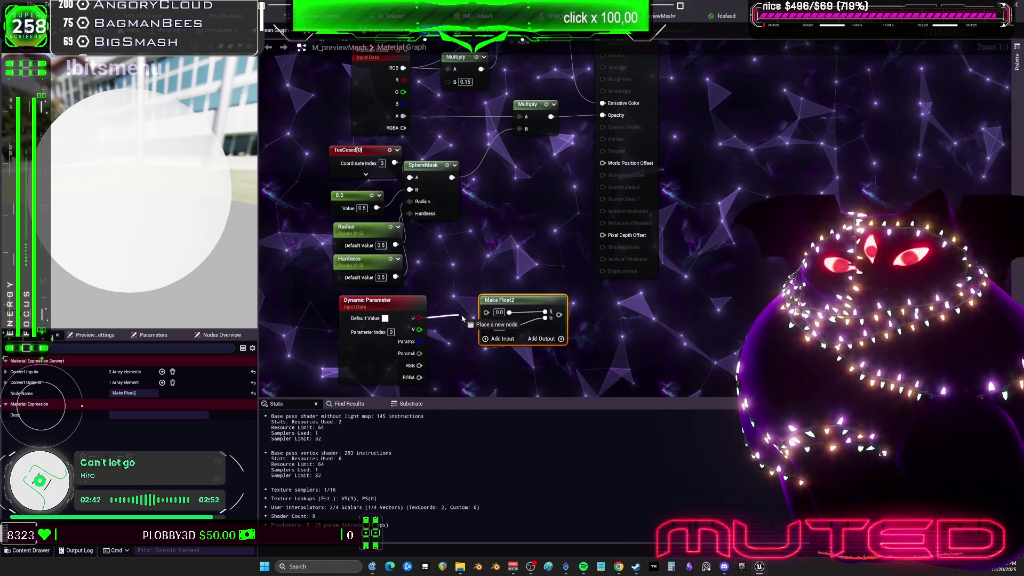
{"action": "mouse_move", "coordinate": [420, 329]}
{"action": "left_mouse_down"}
{"action": "mouse_move", "coordinate": [487, 324]}
{"action": "mouse_move", "coordinate": [474, 294]}
{"action": "left_mouse_up"}
Select the material's output node and scroll down its details.
{"action": "left_click", "coordinate": [711, 197]}
{"action": "left_click", "coordinate": [627, 229]}
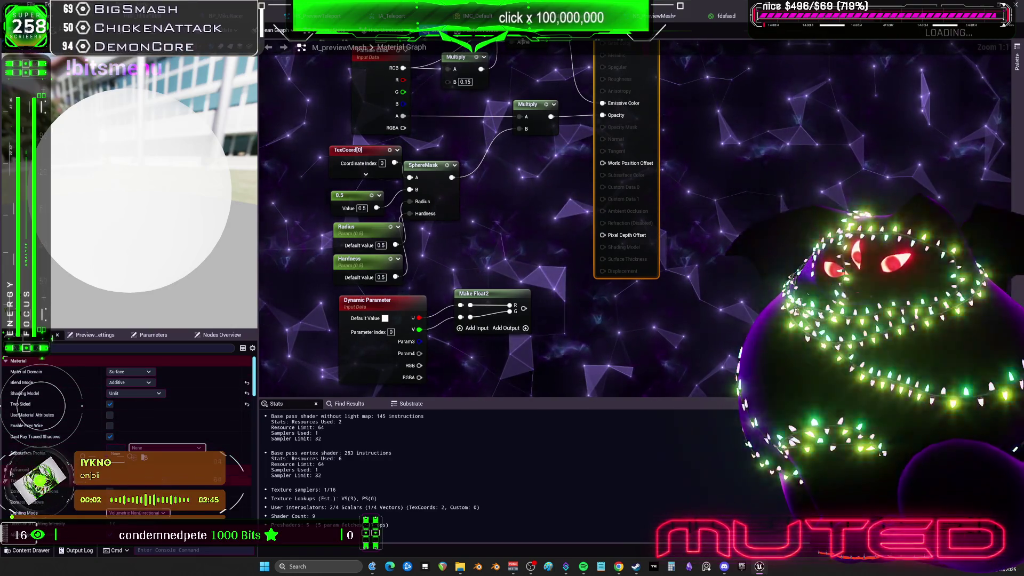
{"action": "scroll", "coordinate": [67, 444], "scroll_direction": "down", "scroll_amount": 2}
{"action": "scroll", "coordinate": [66, 444], "scroll_direction": "down", "scroll_amount": 2}
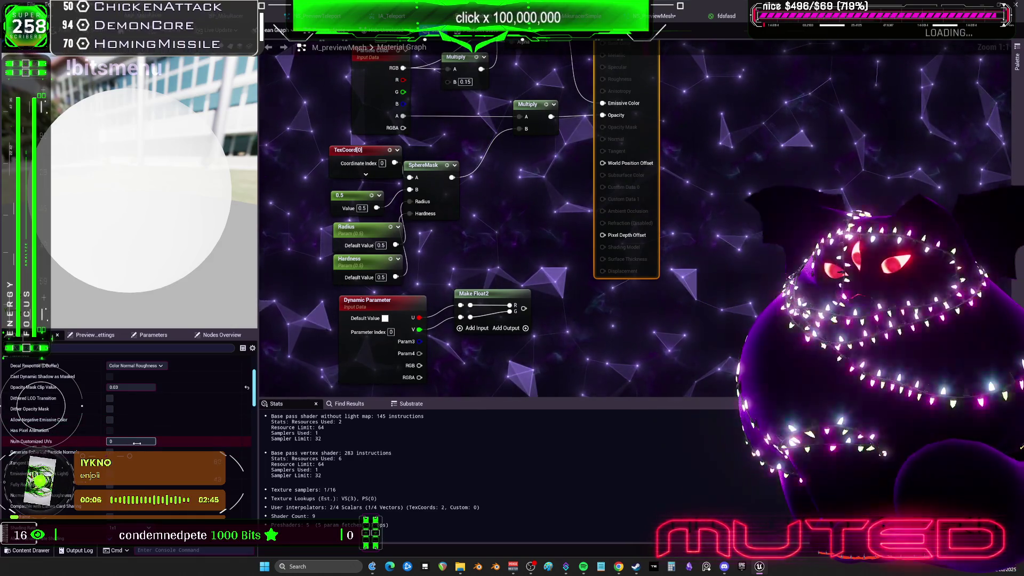
Set Num Customized UVs to 1, feed Make Float2 into Customized UV0, and apply.
{"action": "type", "text": "1"}
{"action": "key", "text": "Return"}
{"action": "left_click_drag", "start_coordinate": [524, 308], "coordinate": [603, 235]}
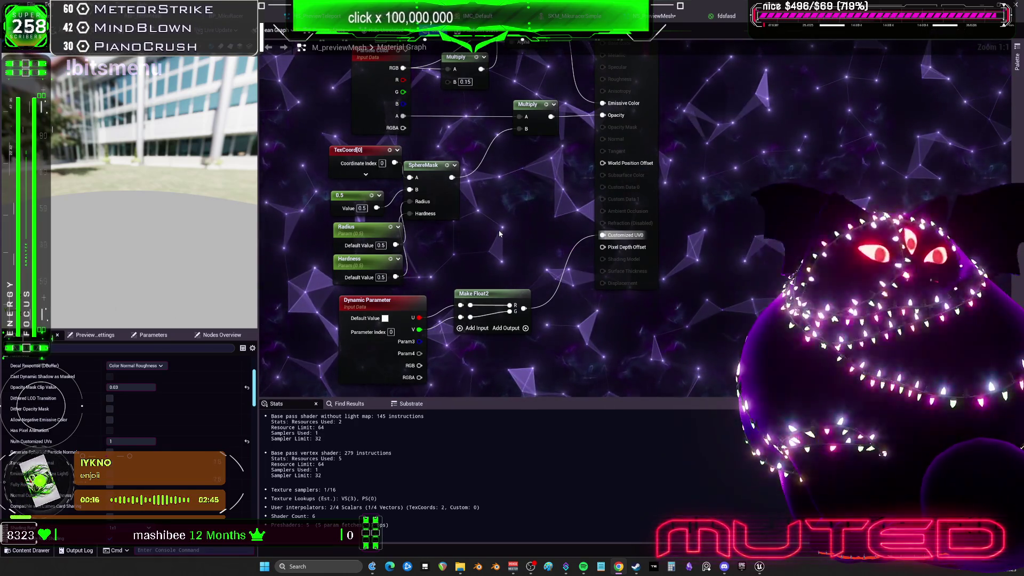
{"action": "key", "text": "ctrl+s"}
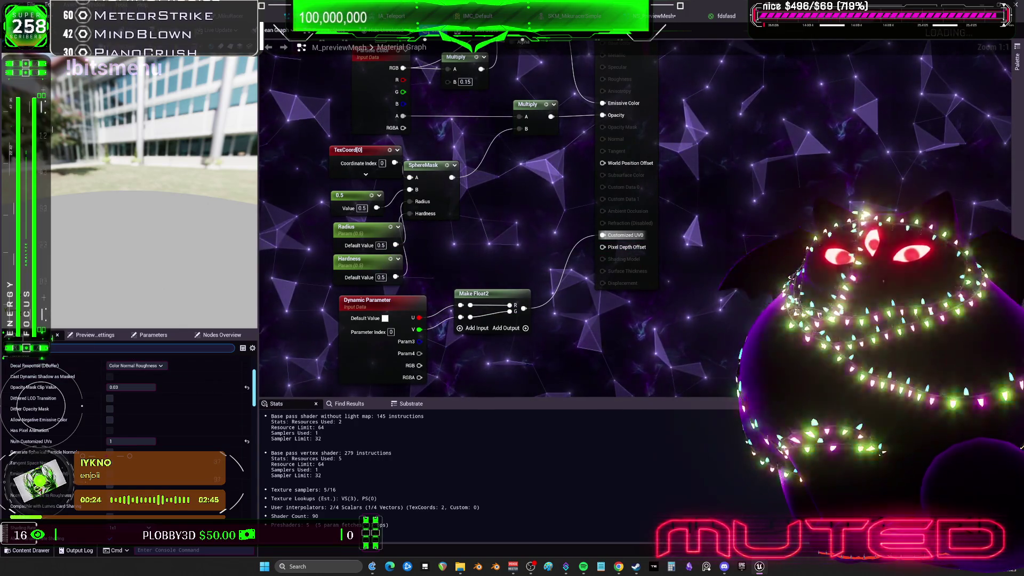
Tick Used with Niagara Mesh Particles and go back to NS_PreviewMesh.
{"action": "scroll", "coordinate": [190, 392], "scroll_direction": "down", "scroll_amount": 5}
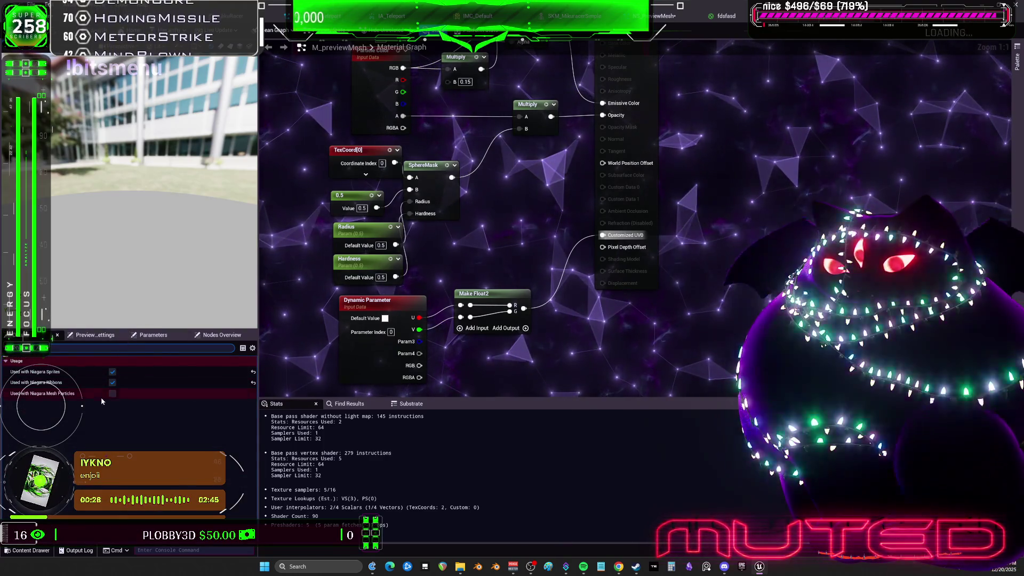
{"action": "left_click", "coordinate": [112, 393]}
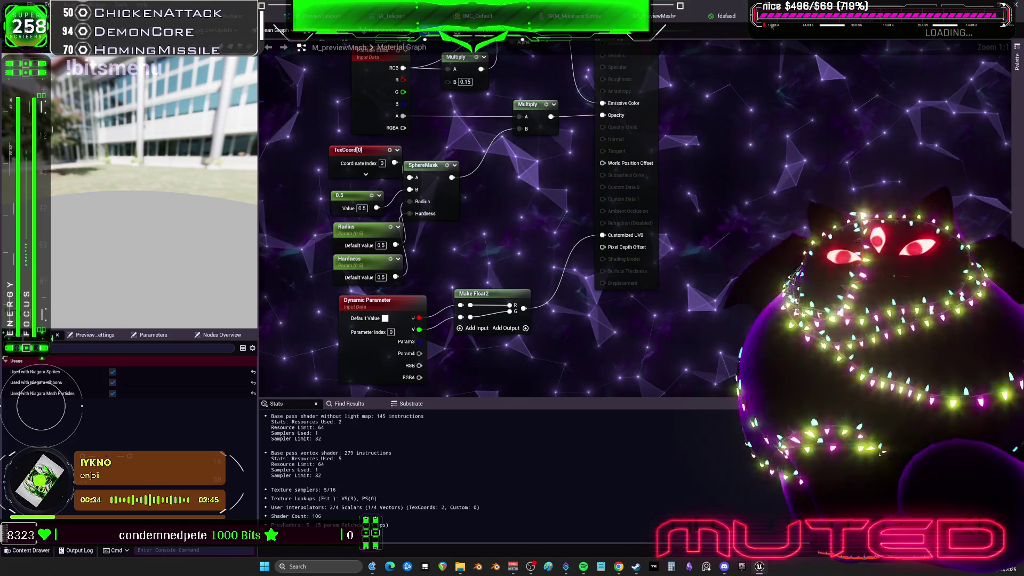
{"action": "left_click", "coordinate": [656, 20]}
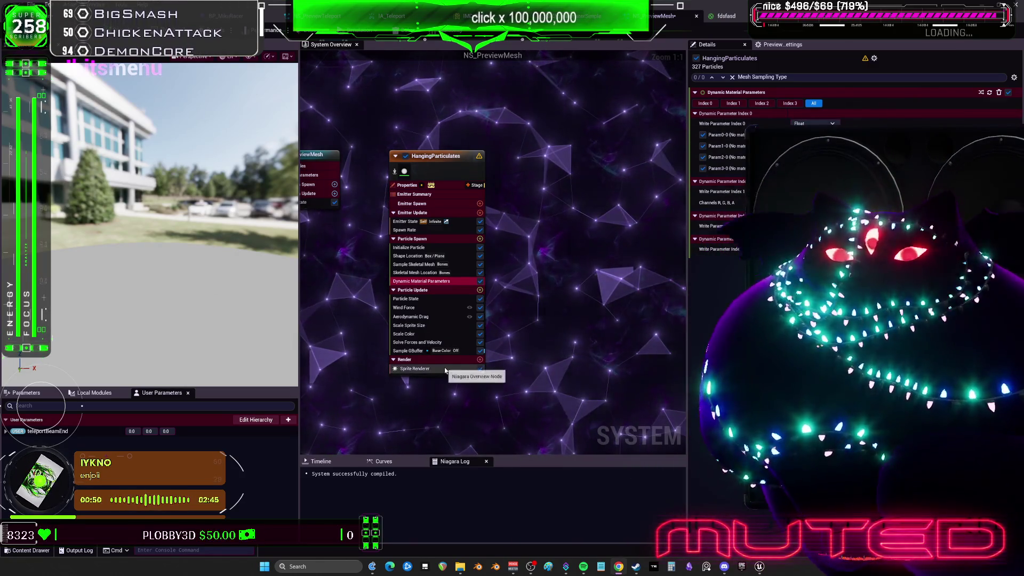
Reopen NS_PreviewMesh and view HangingParticulates' Dynamic Material Parameters and Shape Location modules.
{"action": "left_click", "coordinate": [909, 23]}
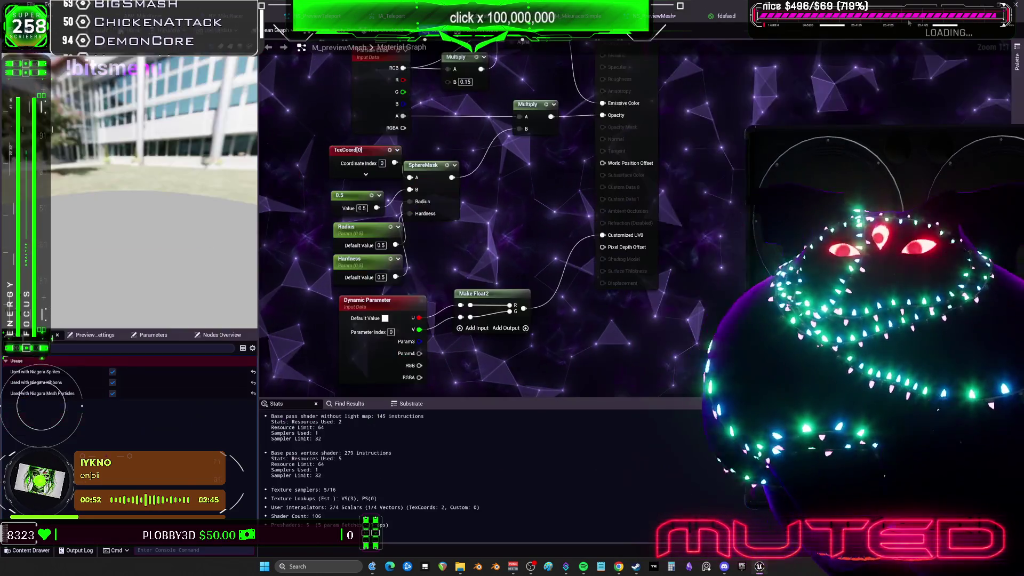
{"action": "left_click", "coordinate": [276, 30]}
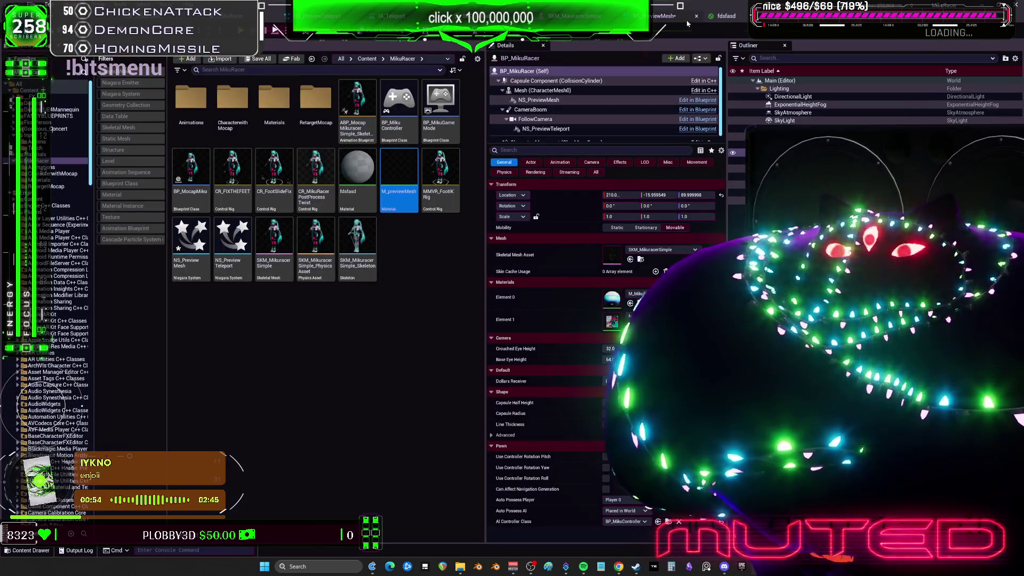
{"action": "left_click", "coordinate": [687, 24]}
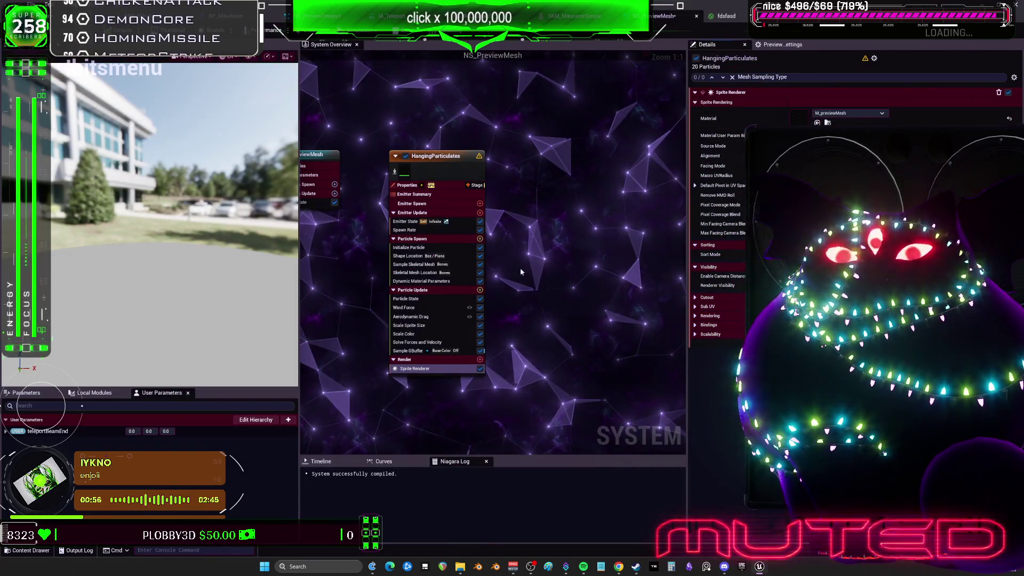
{"action": "left_click", "coordinate": [416, 282]}
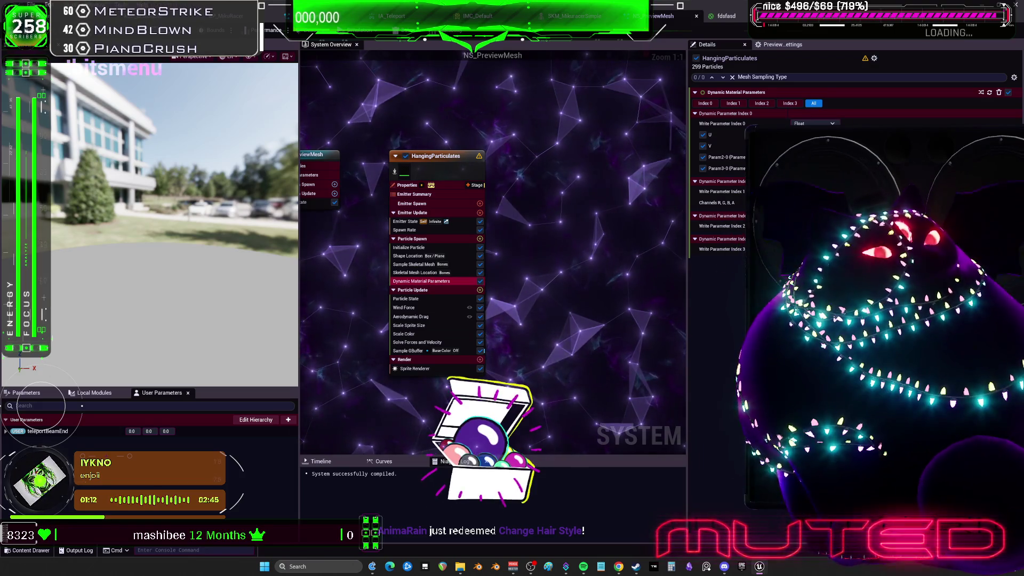
{"action": "left_click", "coordinate": [409, 256]}
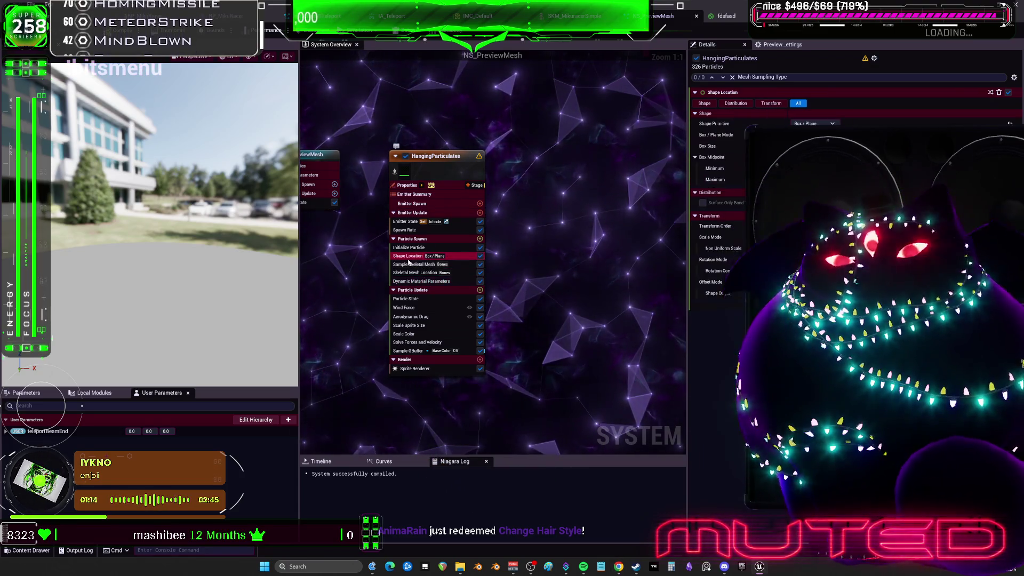
Set HangingParticulates' Spawn Rate to 5000 and review the surrounding emitter modules.
{"action": "left_click", "coordinate": [409, 264]}
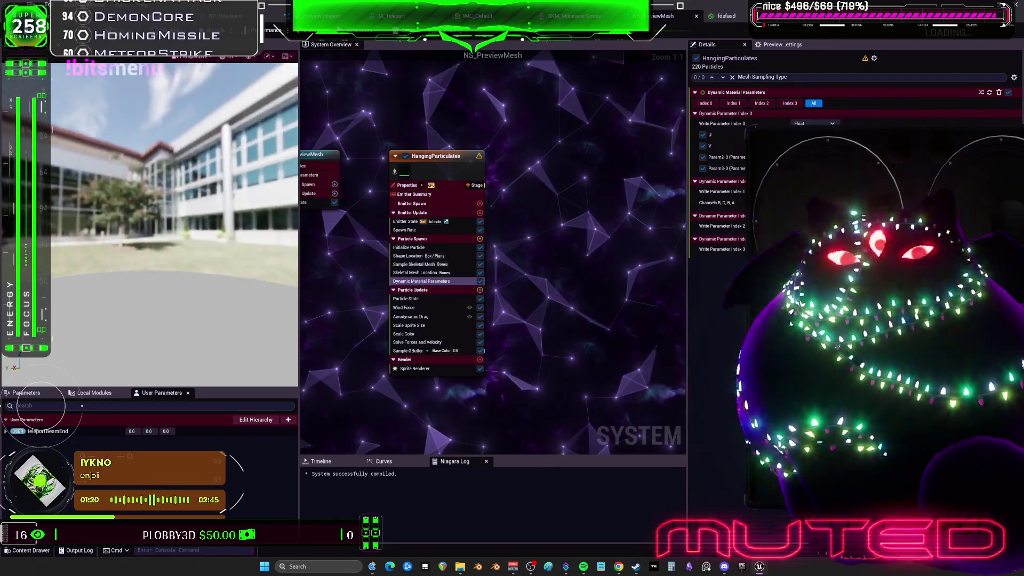
{"action": "left_click", "coordinate": [405, 231]}
{"action": "left_click", "coordinate": [816, 103]}
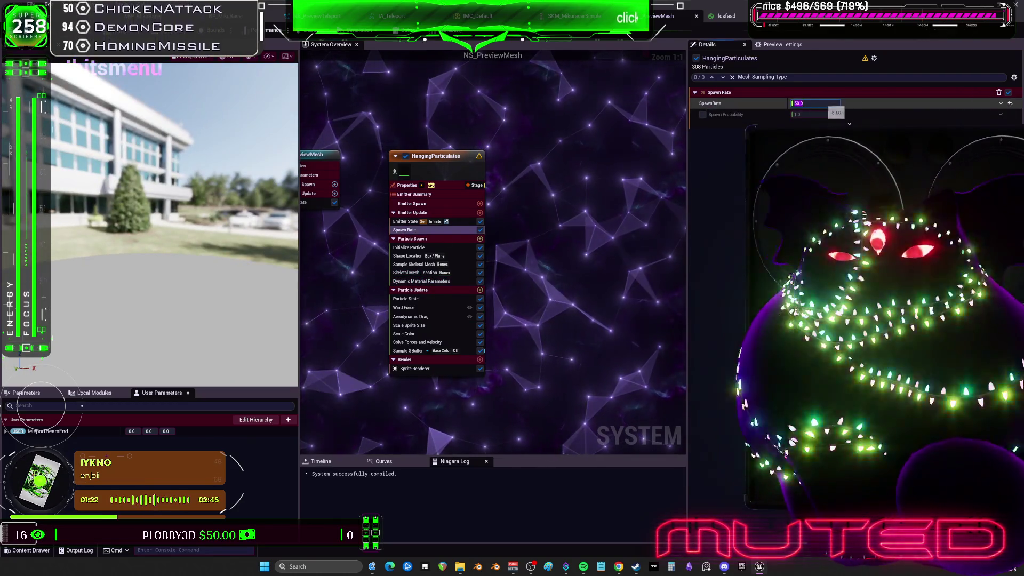
{"action": "key", "text": "Return"}
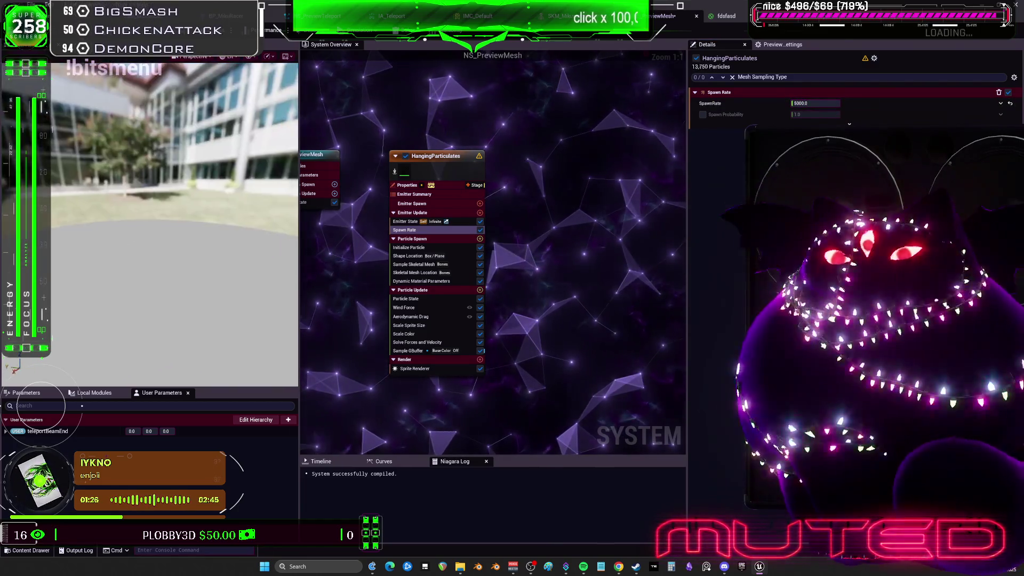
{"action": "left_click", "coordinate": [447, 221]}
{"action": "left_click", "coordinate": [426, 248]}
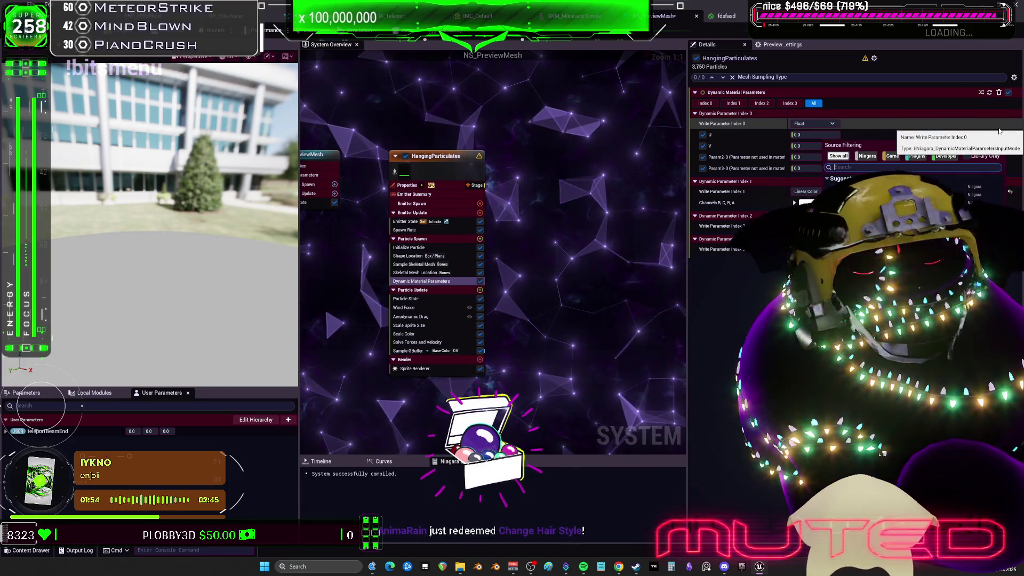
Set parameter 0's U to Make Float from Vector 2d and browse its Vector 2D input options.
{"action": "type", "text": "float from vec"}
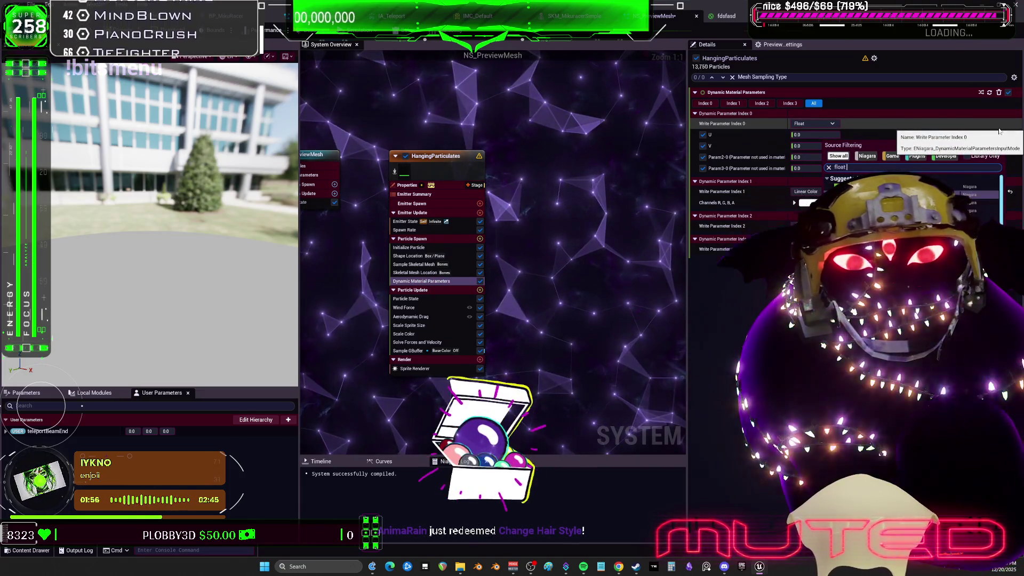
{"action": "type", "text": "tor"}
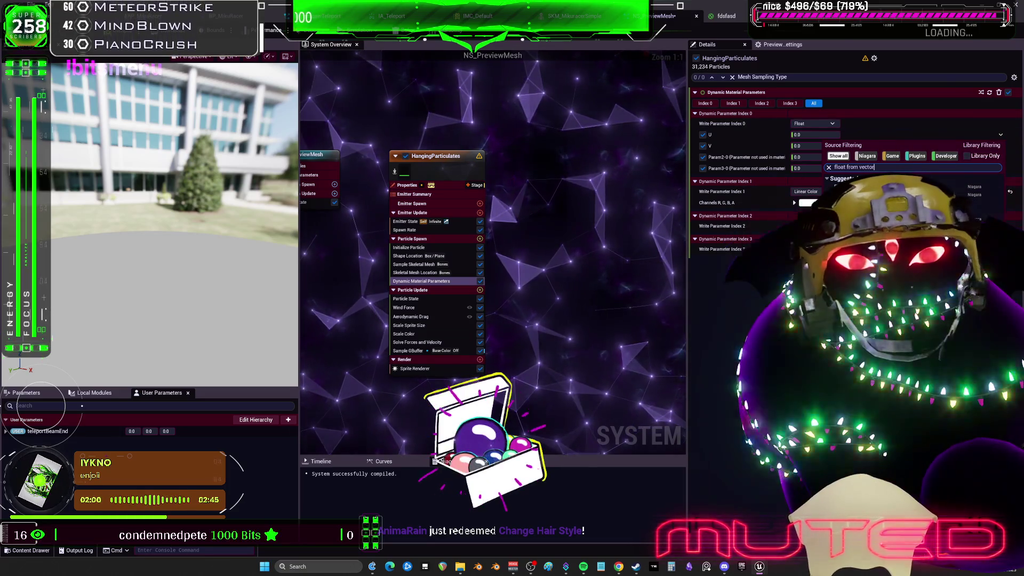
{"action": "key", "text": "Return"}
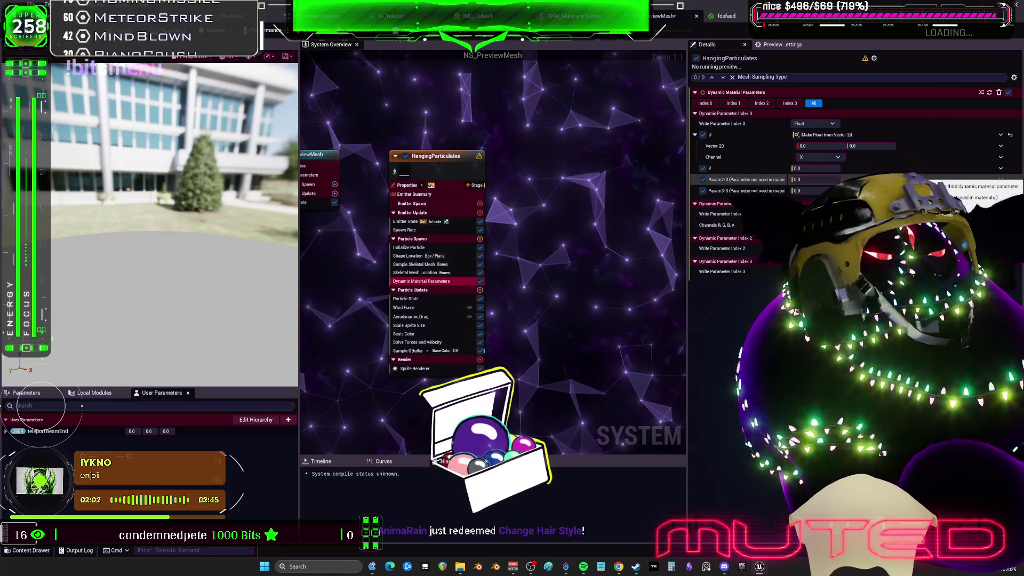
{"action": "left_click", "coordinate": [1001, 146]}
{"action": "type", "text": "skeleta"}
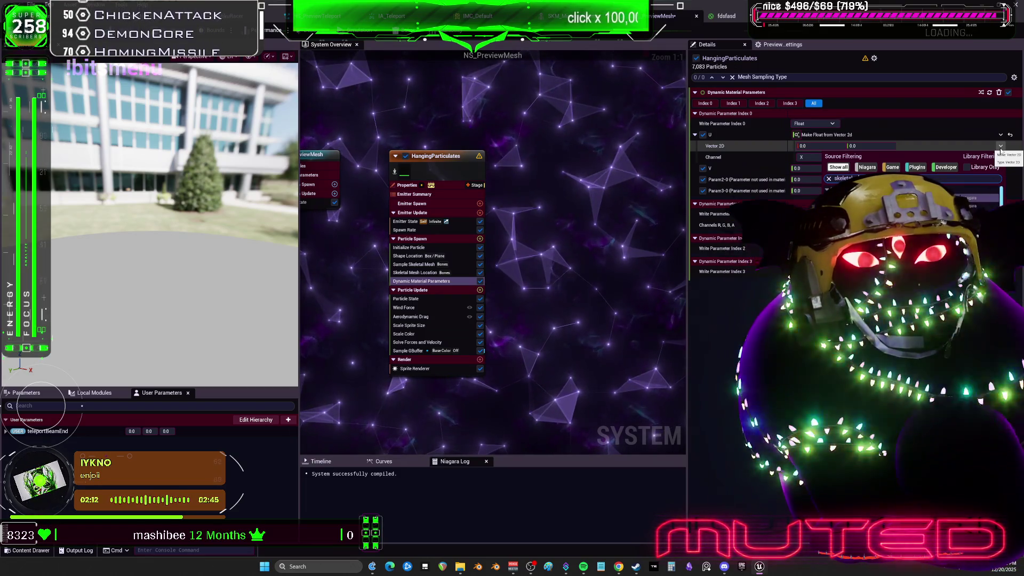
{"action": "key", "text": "BackSpace"}
{"action": "key", "text": "BackSpace"}
{"action": "key", "text": "BackSpace"}
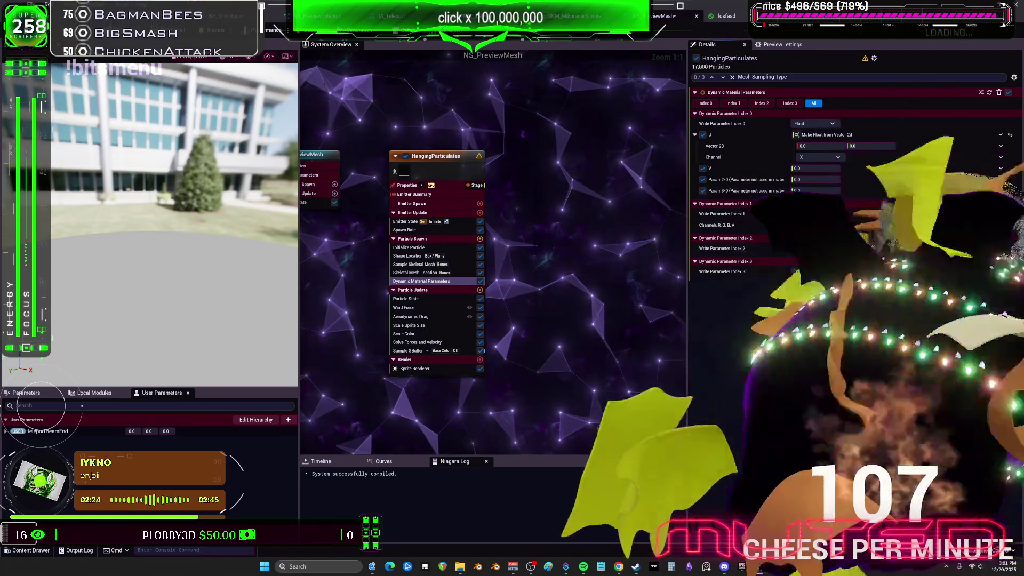
{"action": "left_click", "coordinate": [800, 145]}
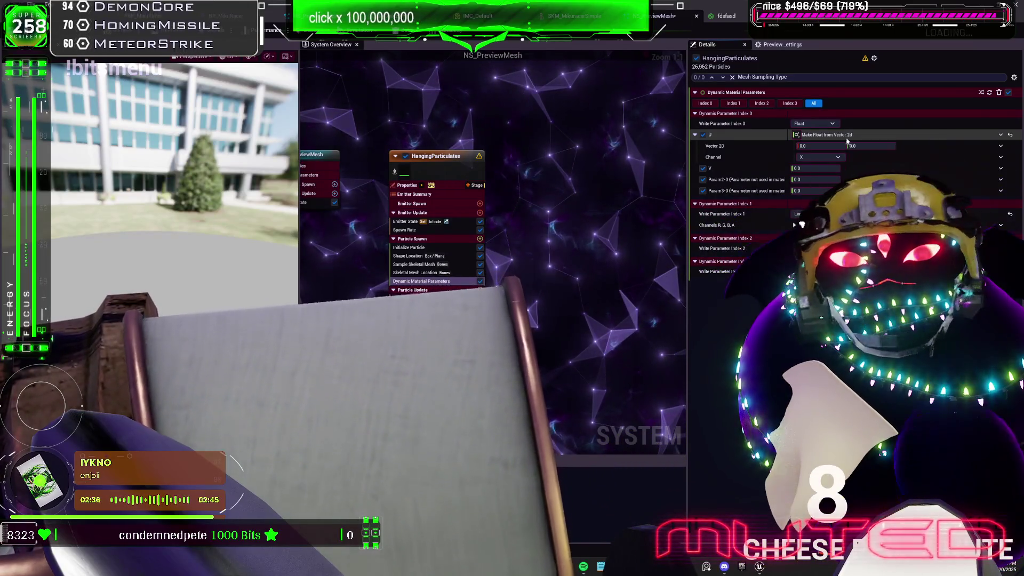
{"action": "left_click", "coordinate": [415, 272]}
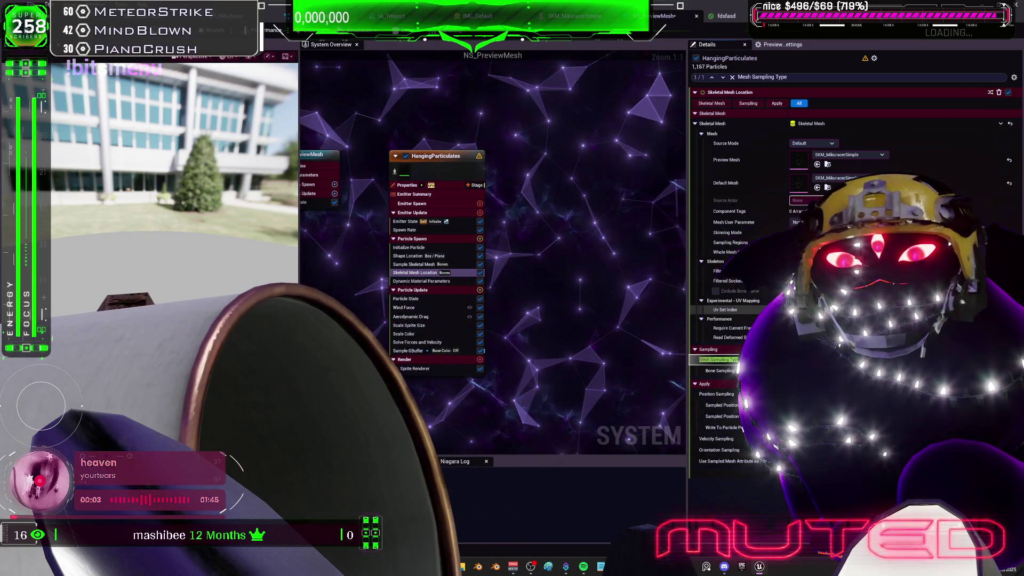
Point U and V's Vector 2D input at Particles.SkeletalMeshLocation.SampledUV.
{"action": "left_click", "coordinate": [422, 281]}
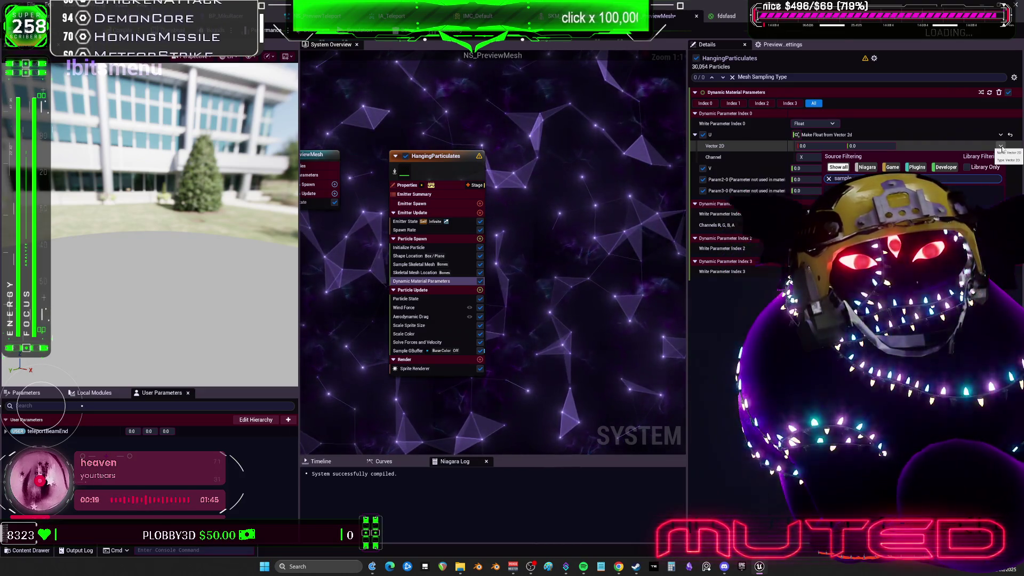
{"action": "left_click", "coordinate": [799, 226]}
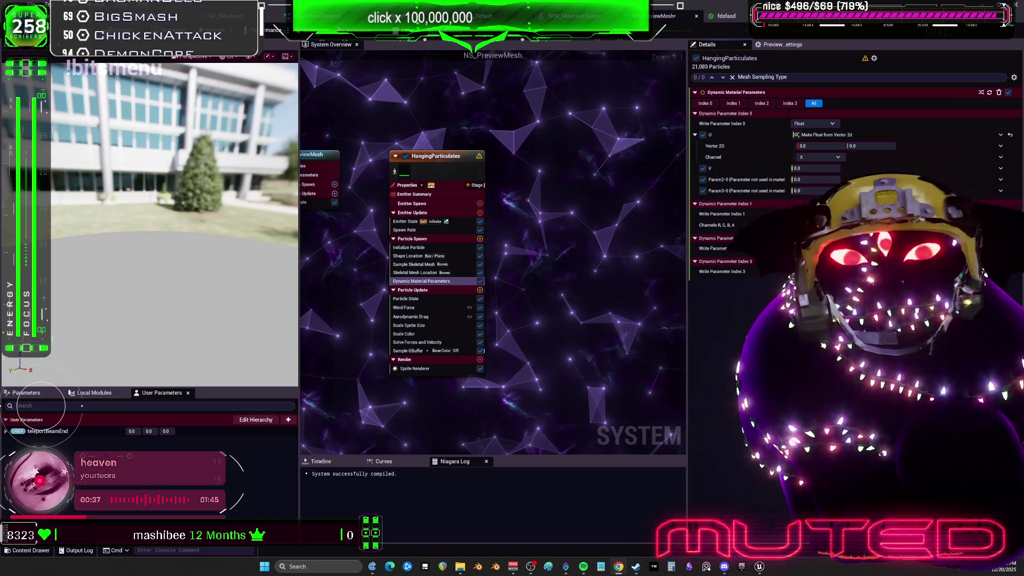
{"action": "left_click", "coordinate": [419, 274]}
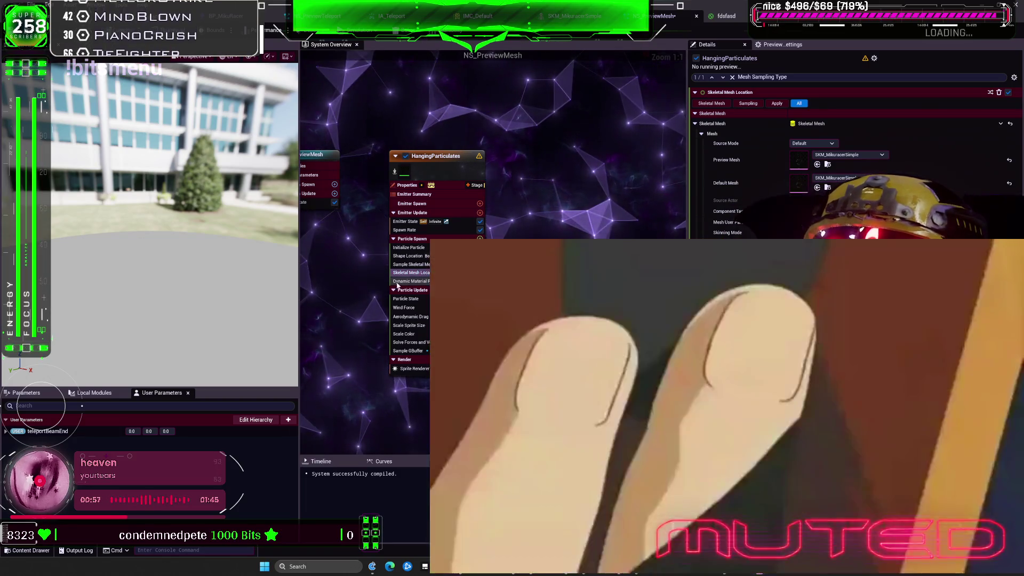
{"action": "left_click", "coordinate": [409, 281]}
{"action": "left_click", "coordinate": [1000, 146]}
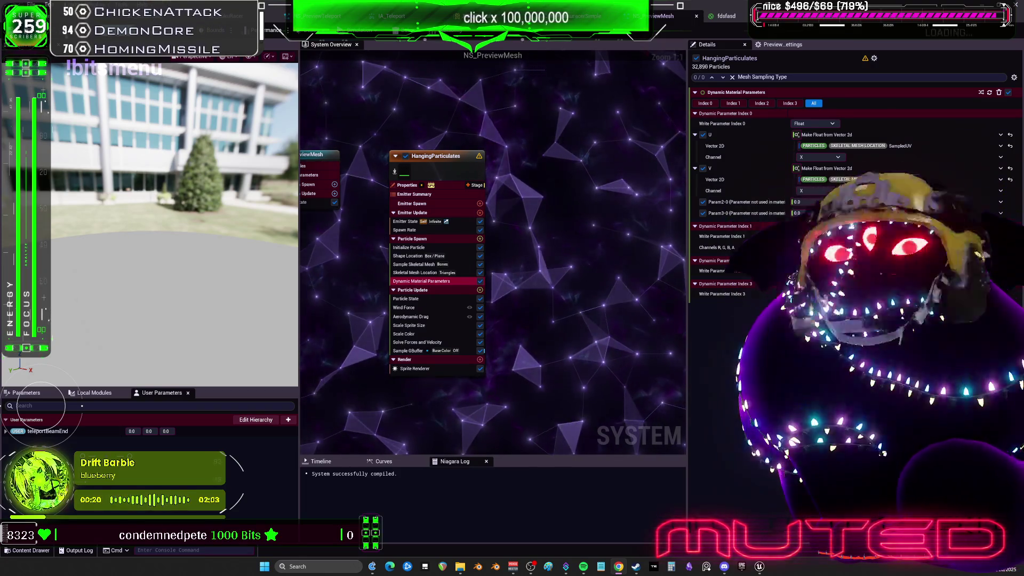
{"action": "left_click", "coordinate": [276, 30]}
Play the level, walk Miku around with W and S to watch the particles, then stop.
{"action": "left_click", "coordinate": [276, 30]}
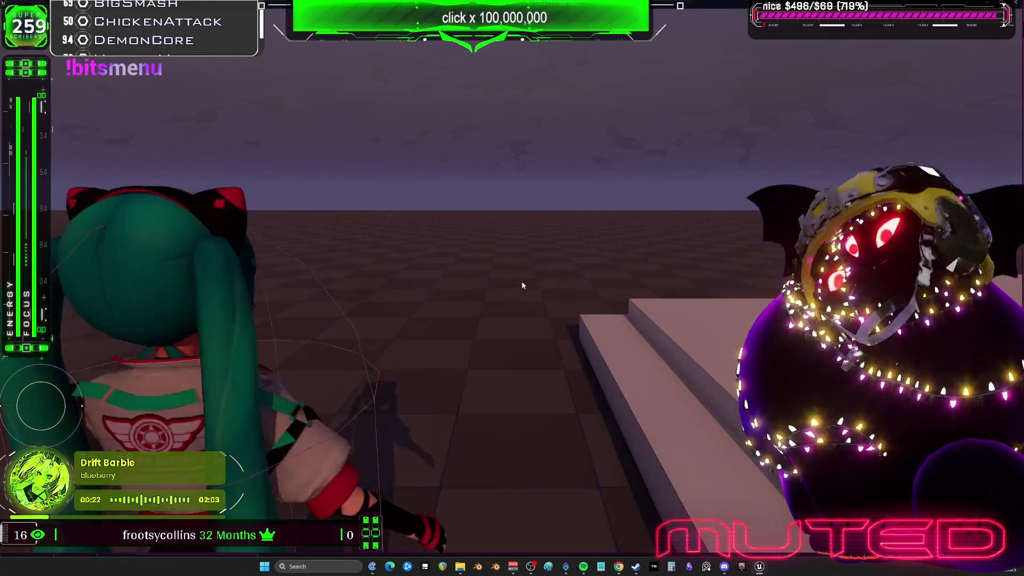
{"action": "key", "text": "s"}
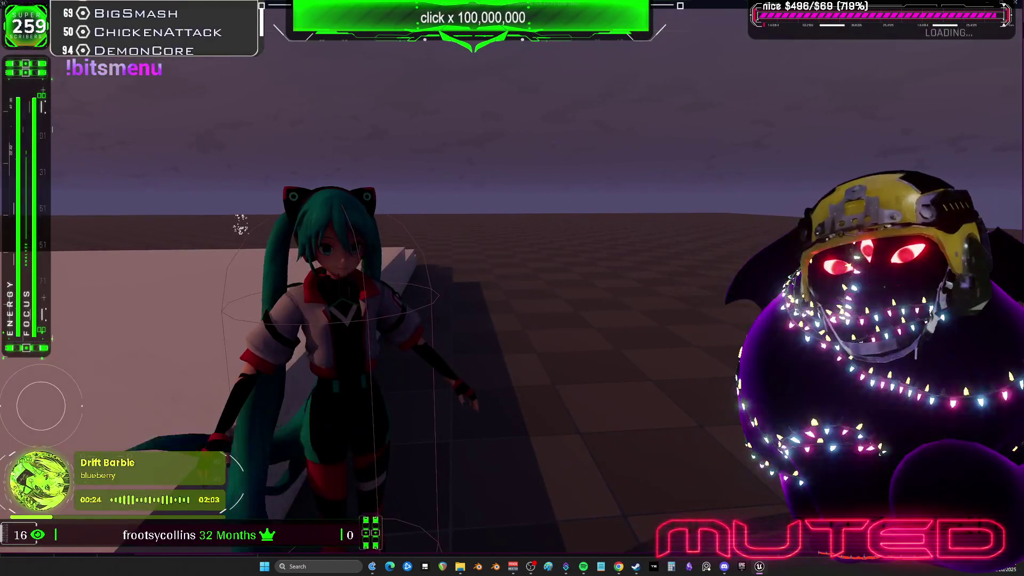
{"action": "key", "text": "w"}
{"action": "key", "text": "s"}
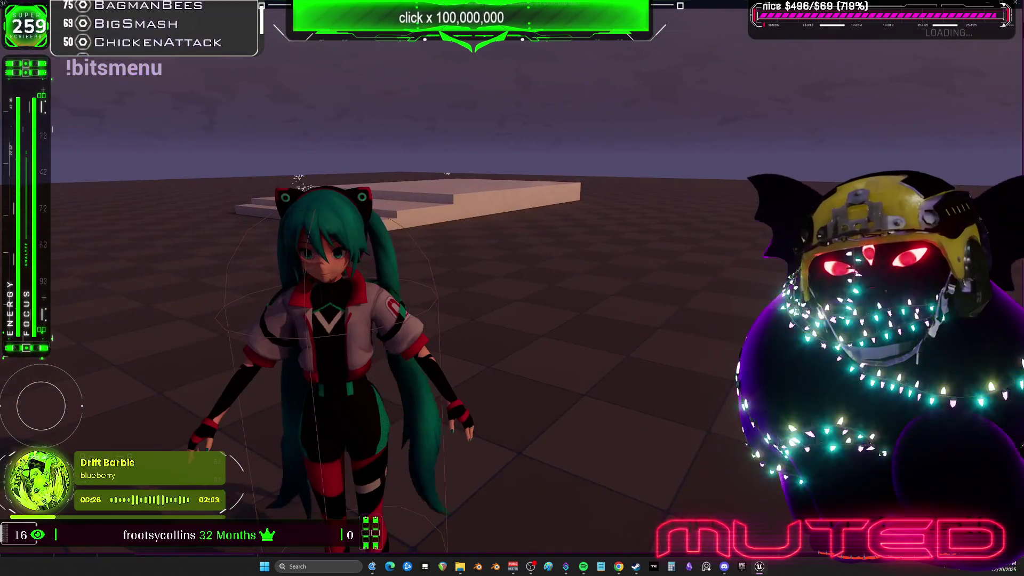
{"action": "key", "text": "w"}
{"action": "key", "text": "s"}
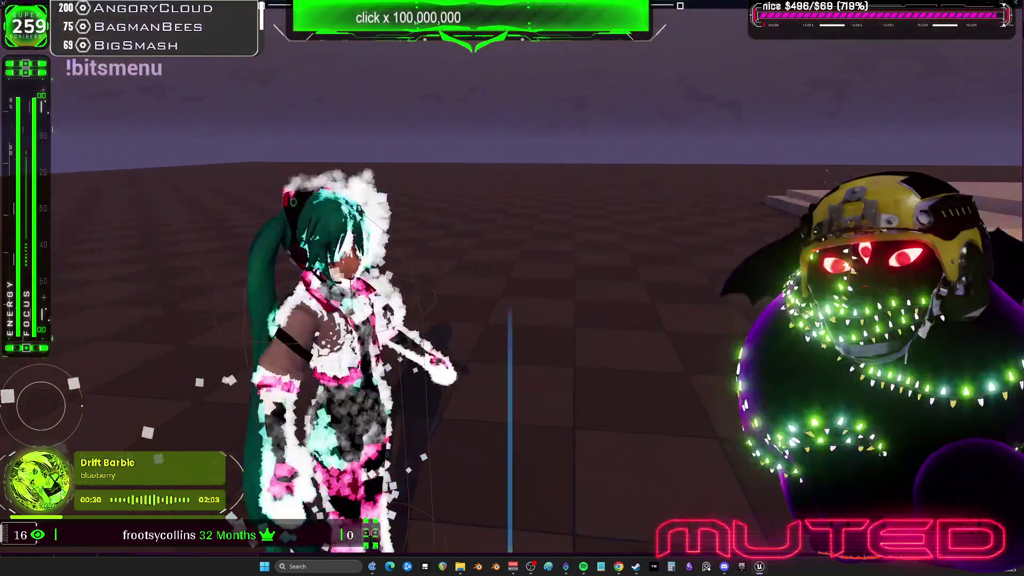
{"action": "key", "text": "w"}
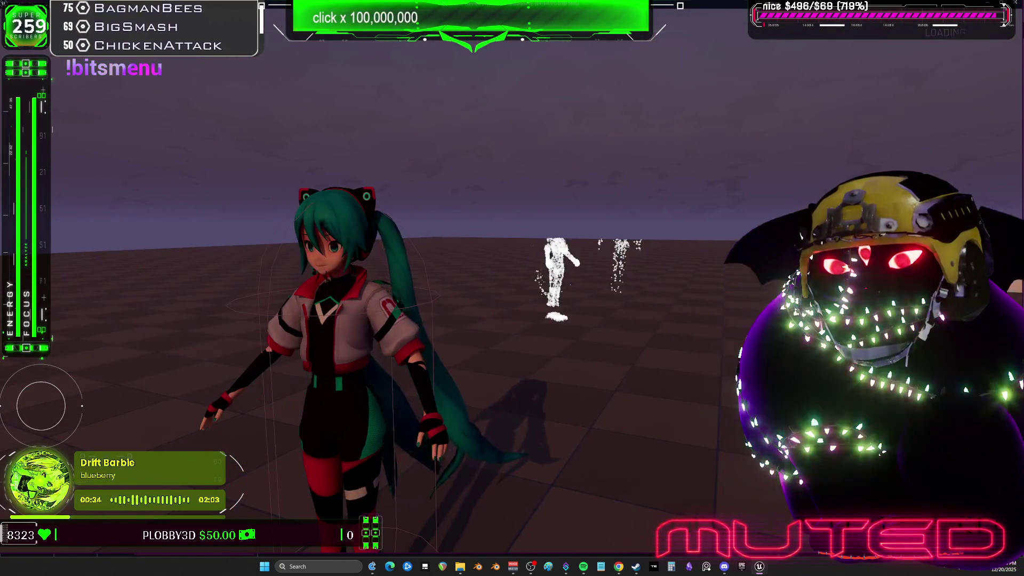
{"action": "key", "text": "w"}
{"action": "key", "text": "w"}
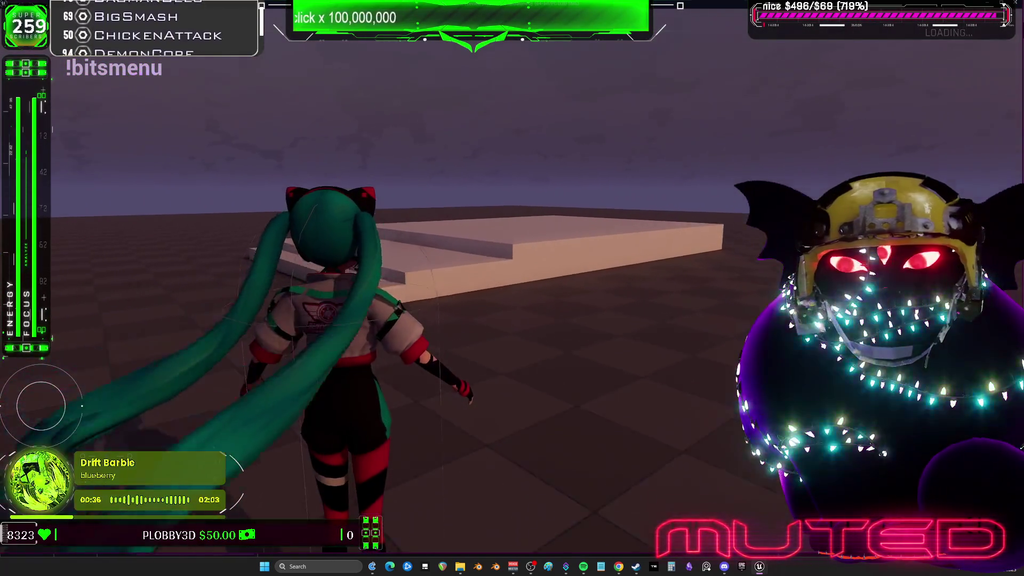
{"action": "key", "text": "w"}
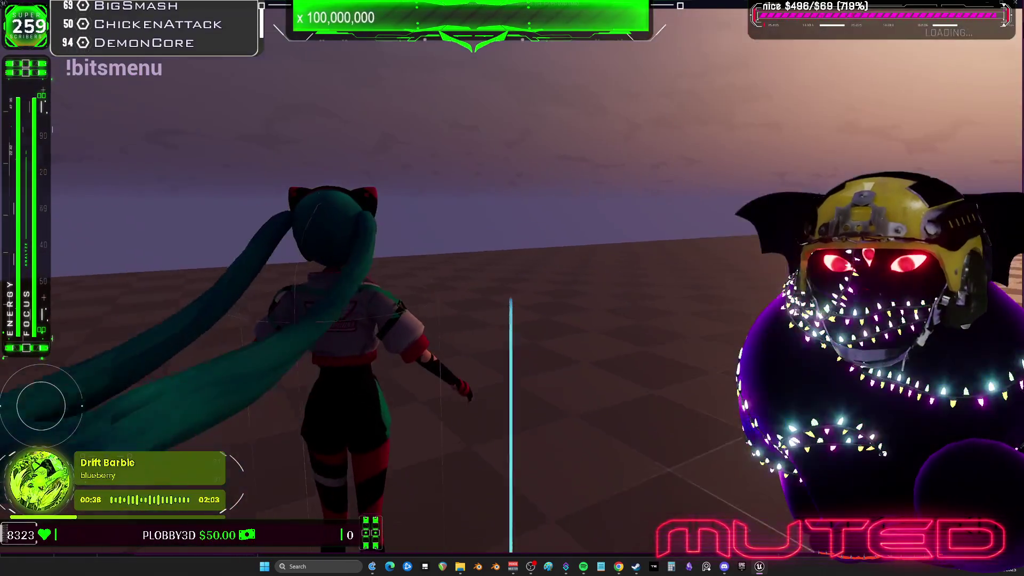
{"action": "key", "text": "w"}
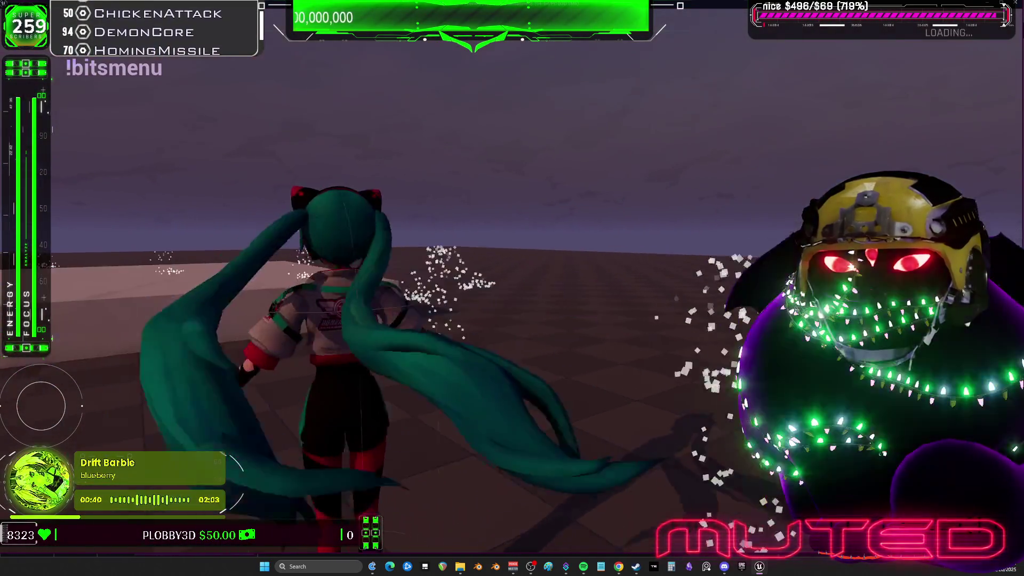
{"action": "key", "text": "w"}
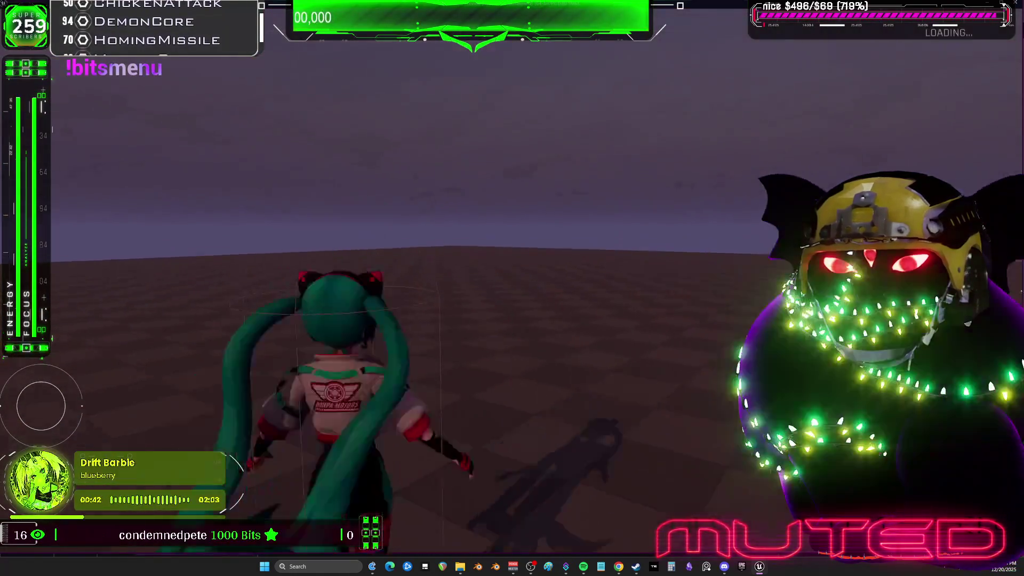
{"action": "key", "text": "Escape"}
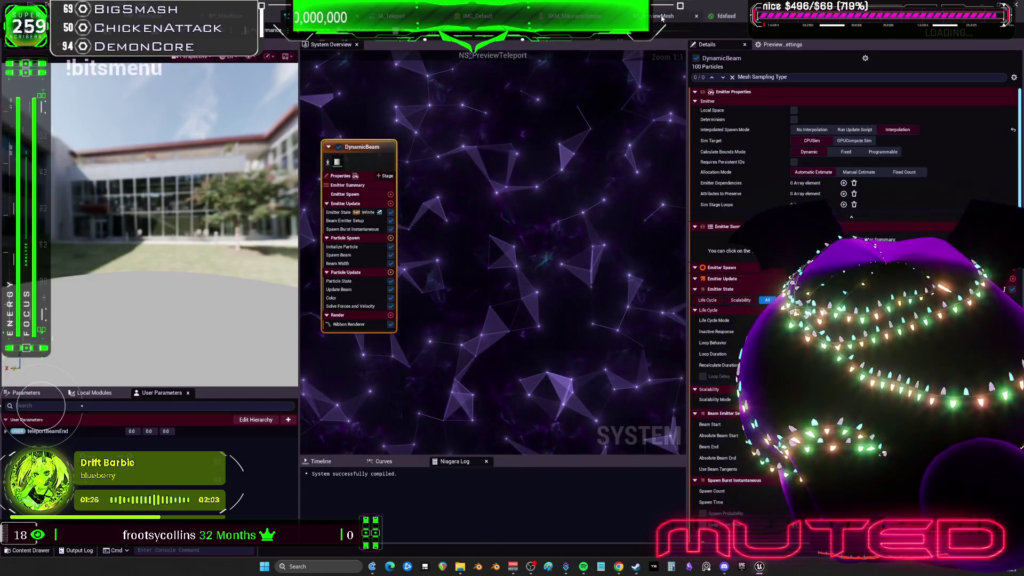
Review HangingParticulates' Sprite Renderer and Dynamic Material Parameters, keeping V on channel X.
{"action": "left_click", "coordinate": [661, 17]}
{"action": "left_click", "coordinate": [474, 369]}
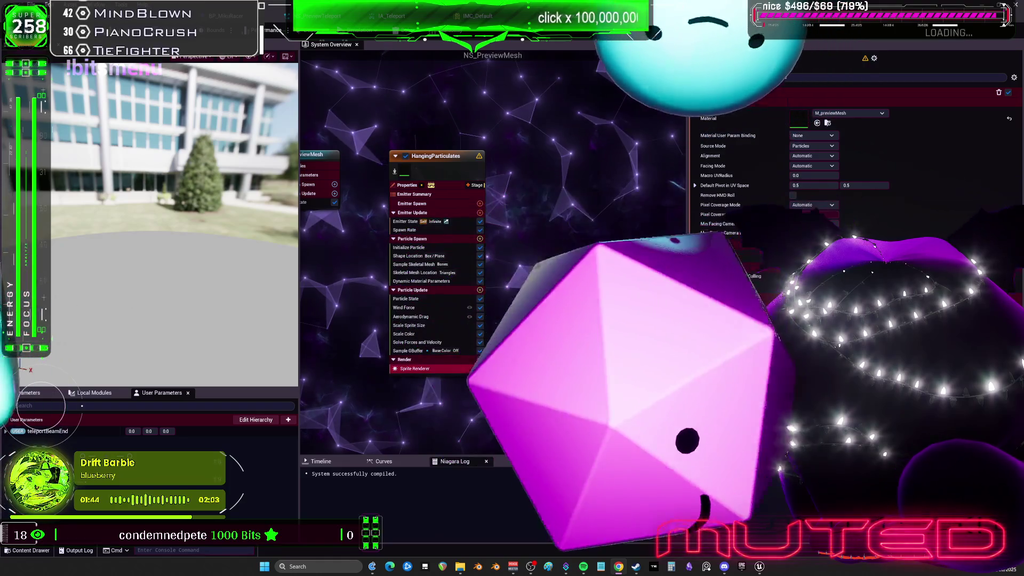
{"action": "left_click", "coordinate": [421, 281]}
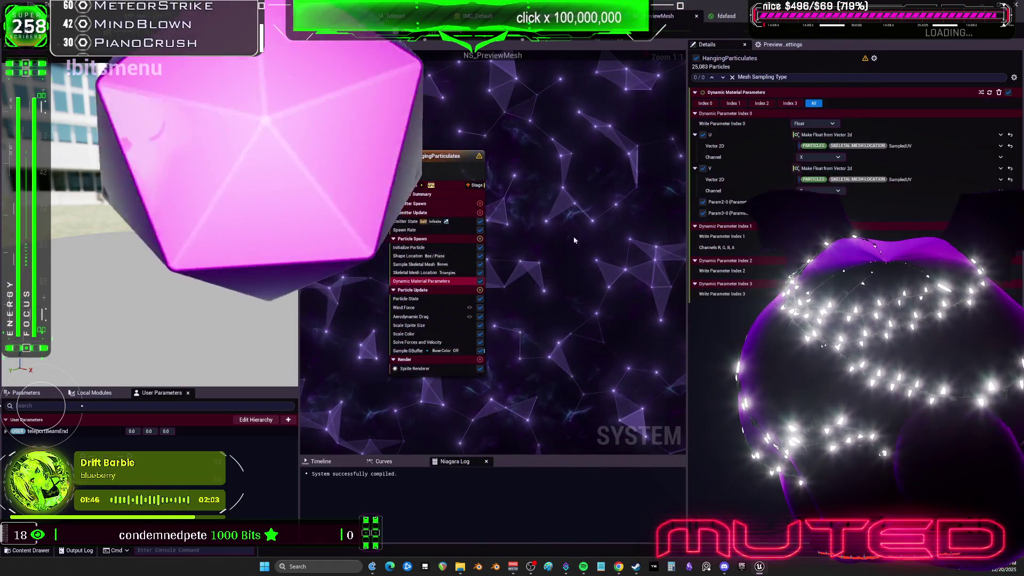
{"action": "left_click", "coordinate": [825, 200]}
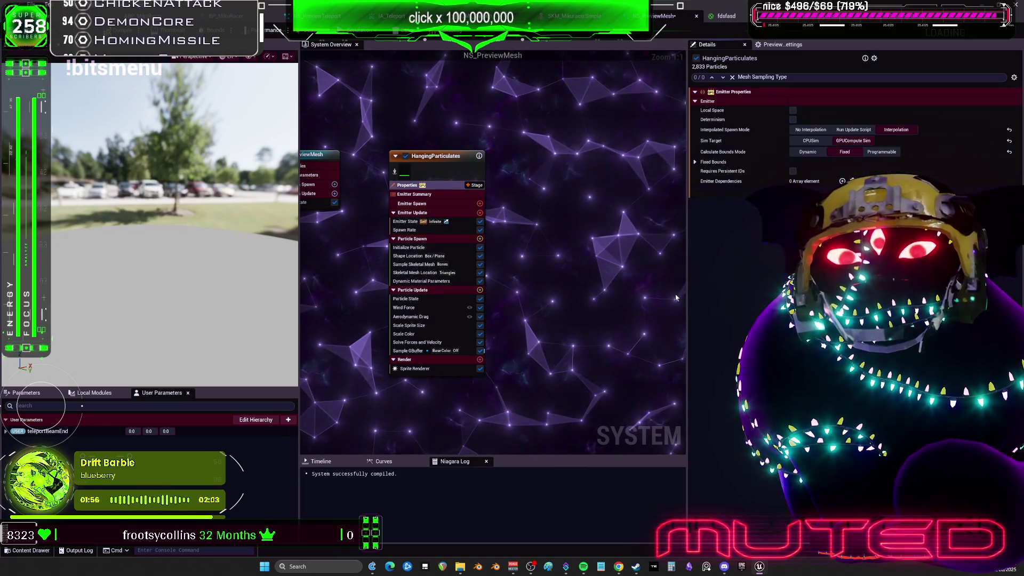
{"action": "mouse_move", "coordinate": [252, 212]}
{"action": "left_mouse_down"}
{"action": "mouse_move", "coordinate": [181, 214]}
{"action": "mouse_move", "coordinate": [171, 192]}
{"action": "mouse_move", "coordinate": [171, 224]}
{"action": "mouse_move", "coordinate": [160, 213]}
{"action": "mouse_move", "coordinate": [137, 257]}
{"action": "left_mouse_up"}
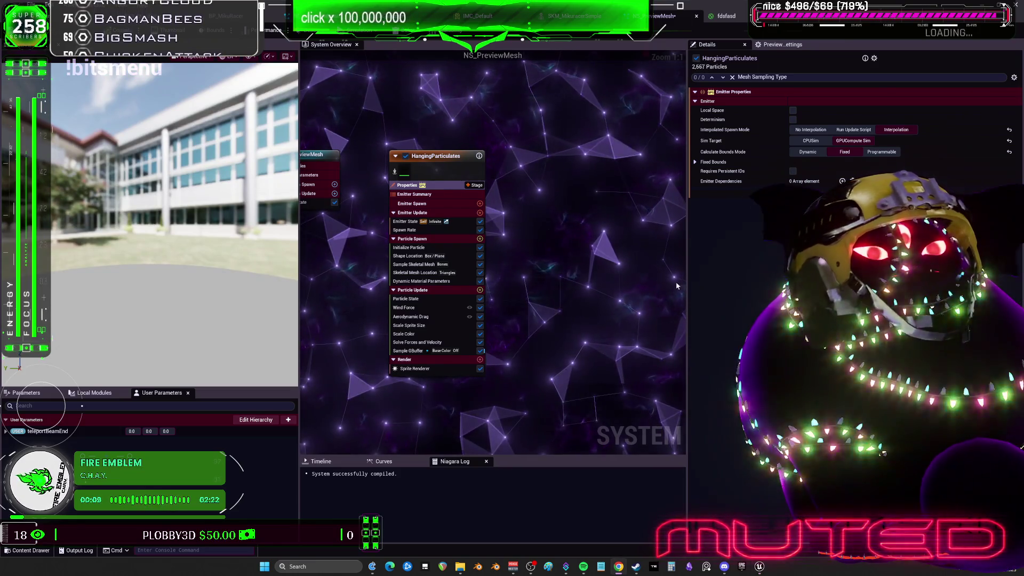
{"action": "left_click", "coordinate": [427, 203]}
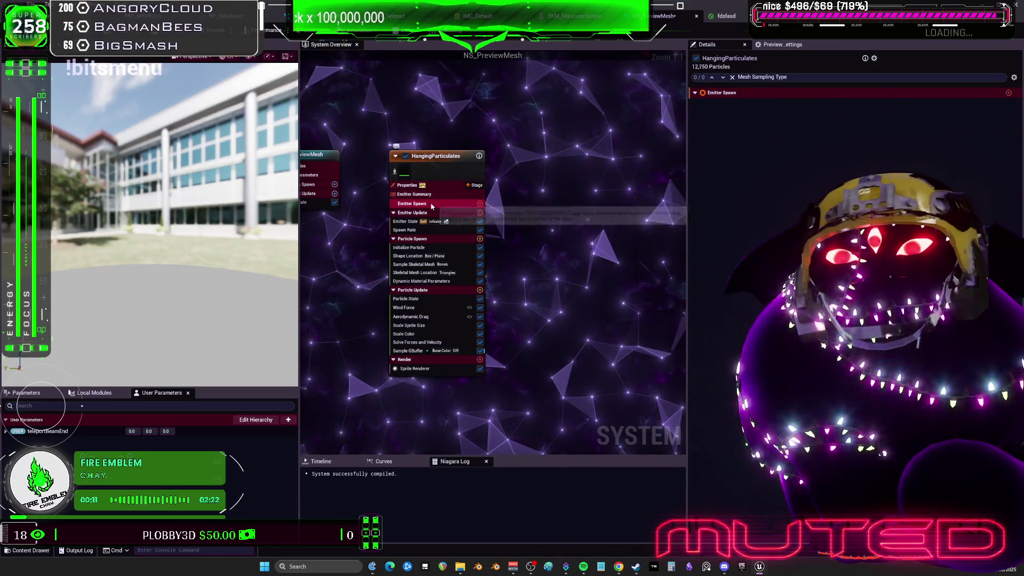
Set the emitter state Loop Duration to 1.0 and look over the spawn and initialize modules.
{"action": "left_click", "coordinate": [432, 215]}
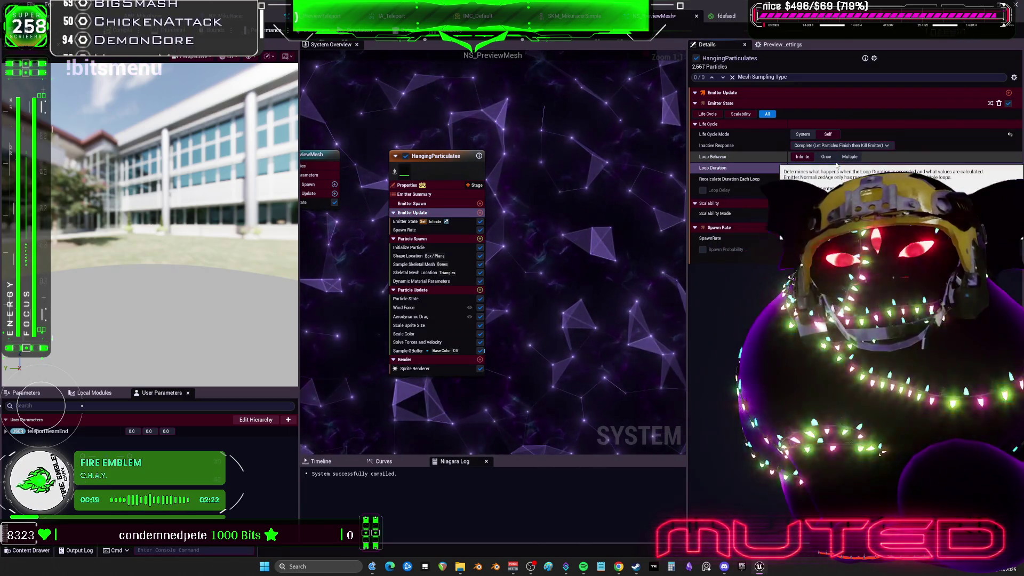
{"action": "key", "text": "Return"}
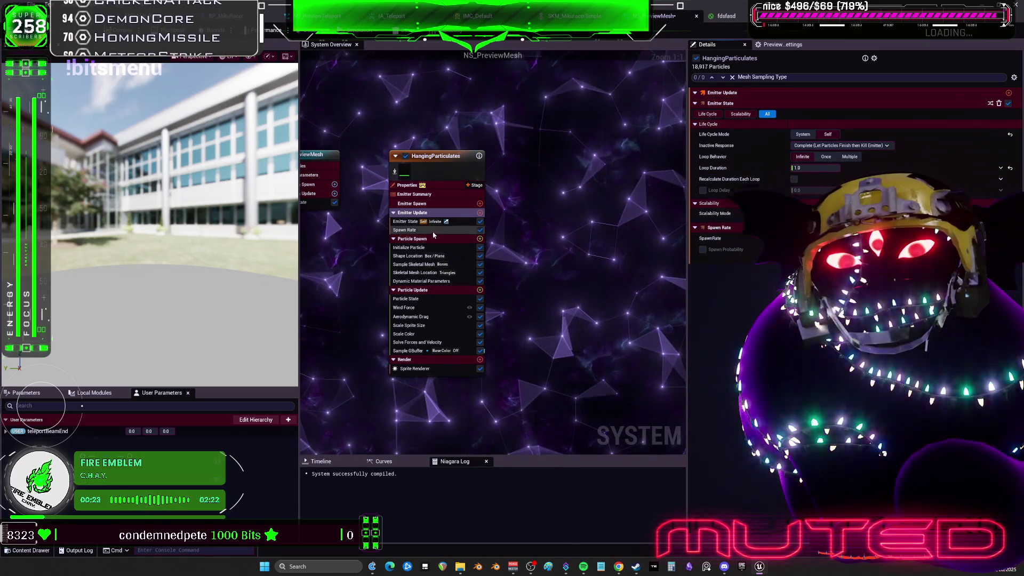
{"action": "left_click", "coordinate": [405, 221]}
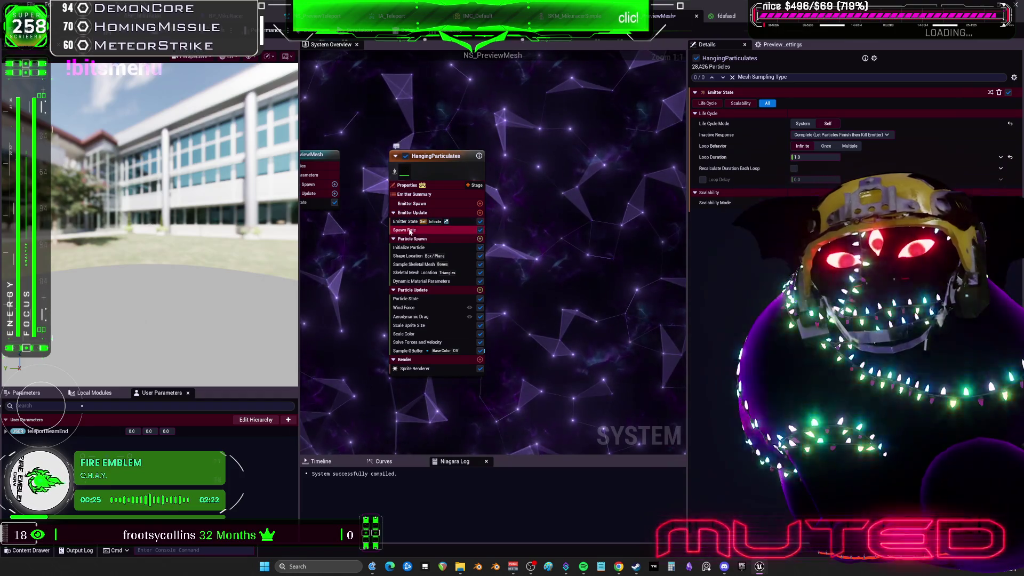
{"action": "left_click", "coordinate": [408, 230]}
{"action": "left_click", "coordinate": [414, 248]}
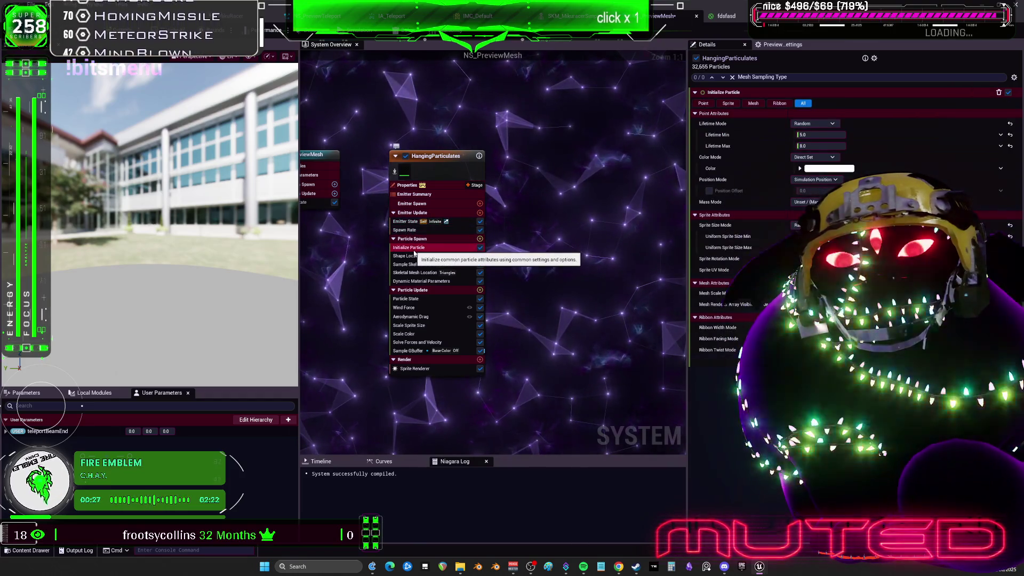
{"action": "left_click", "coordinate": [413, 256]}
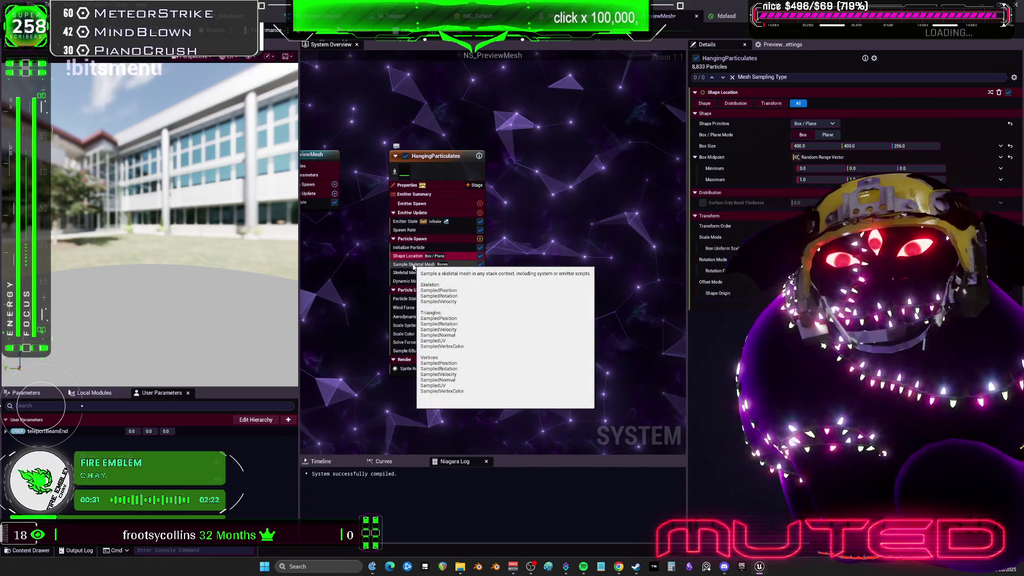
Enable Local Space and run the emitter as GPUCompute Sim with Fixed bounds.
{"action": "left_click", "coordinate": [408, 185]}
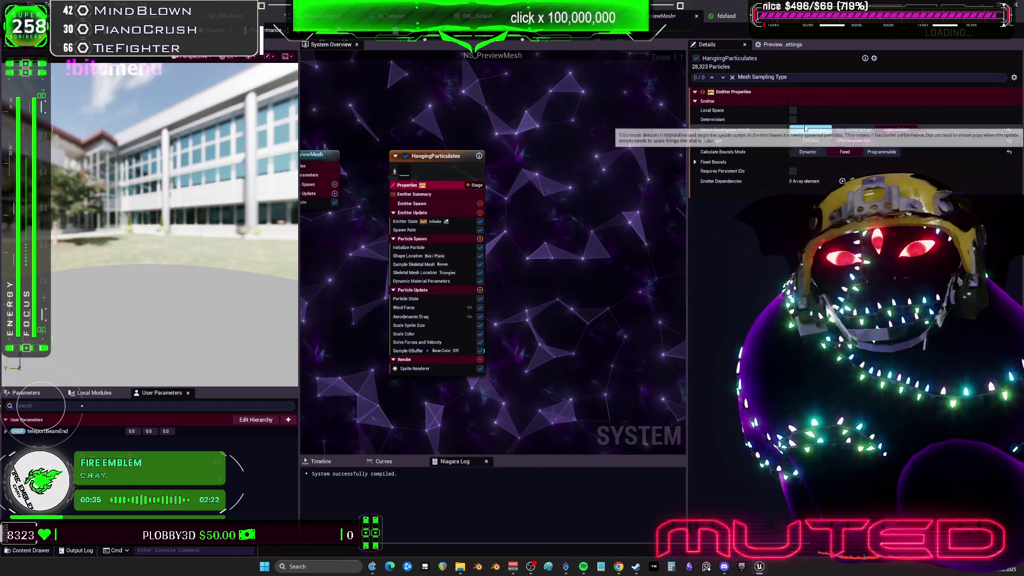
{"action": "left_click", "coordinate": [793, 110]}
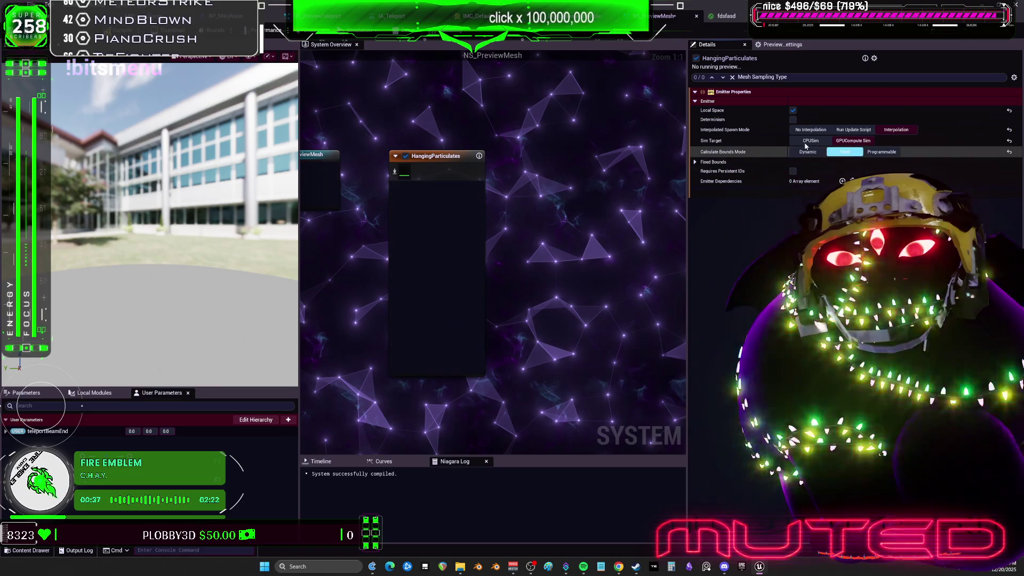
{"action": "left_click", "coordinate": [808, 152]}
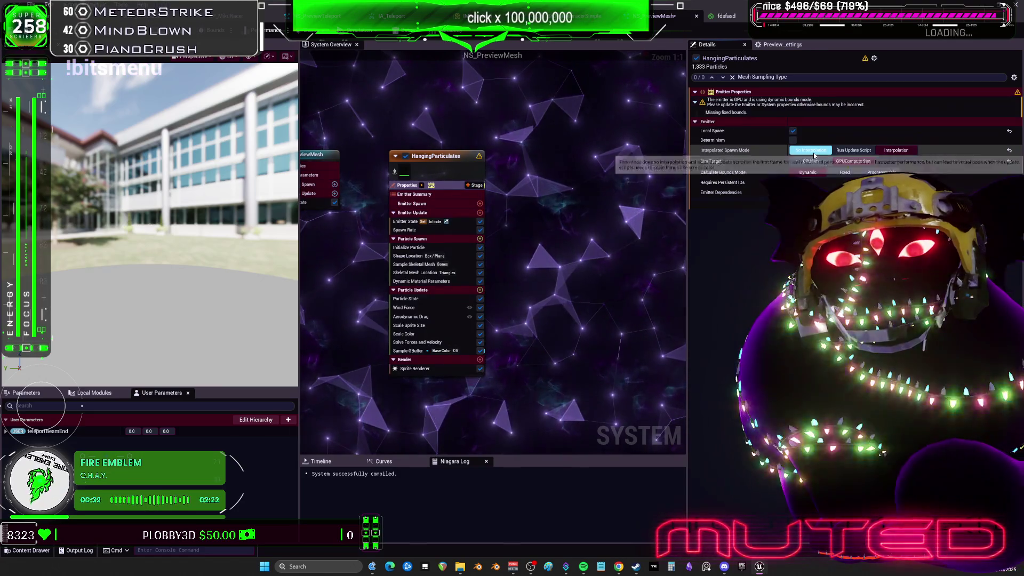
{"action": "left_click", "coordinate": [811, 161]}
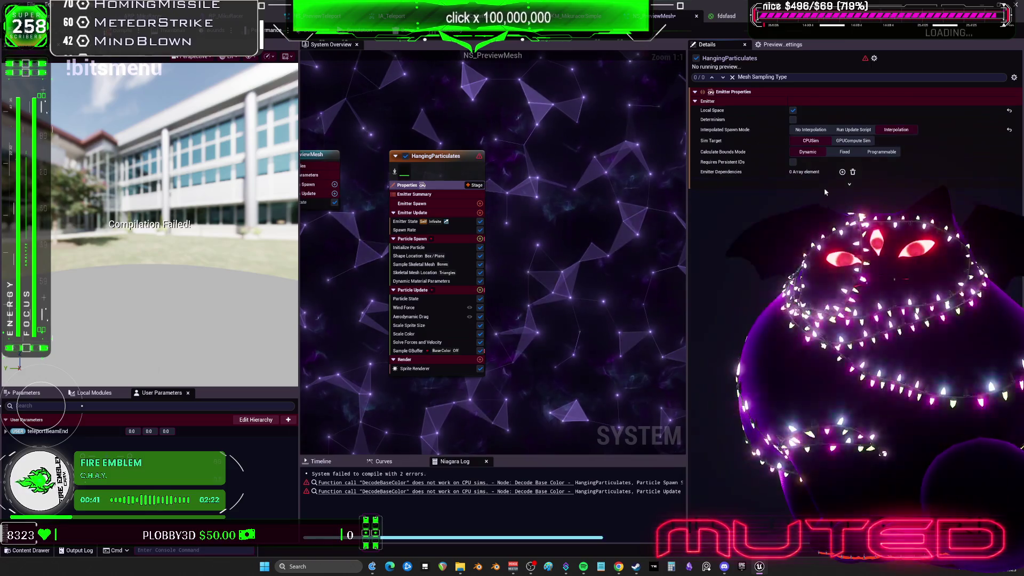
{"action": "left_click", "coordinate": [852, 141]}
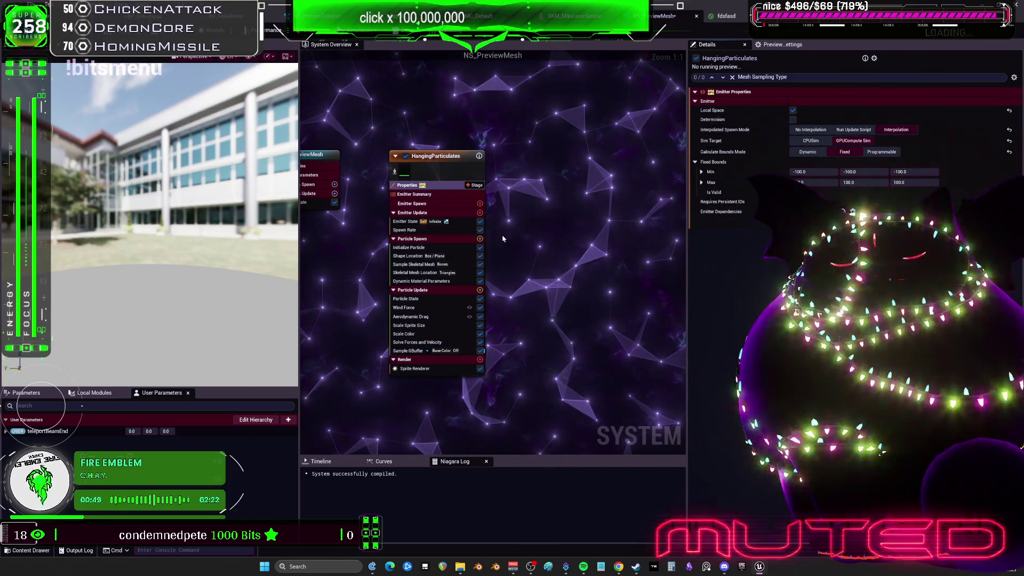
{"action": "left_click", "coordinate": [411, 256]}
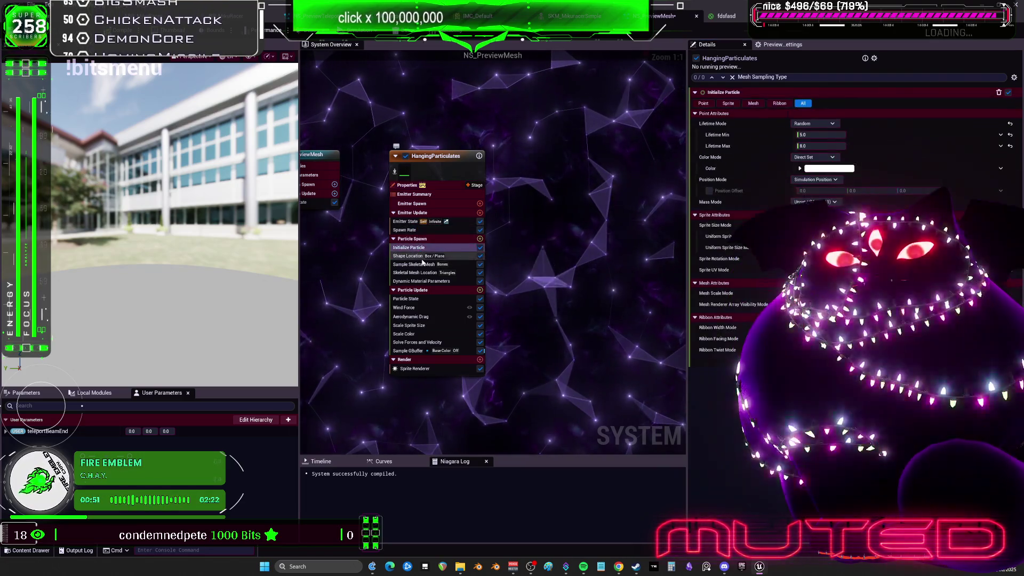
{"action": "left_click", "coordinate": [425, 273]}
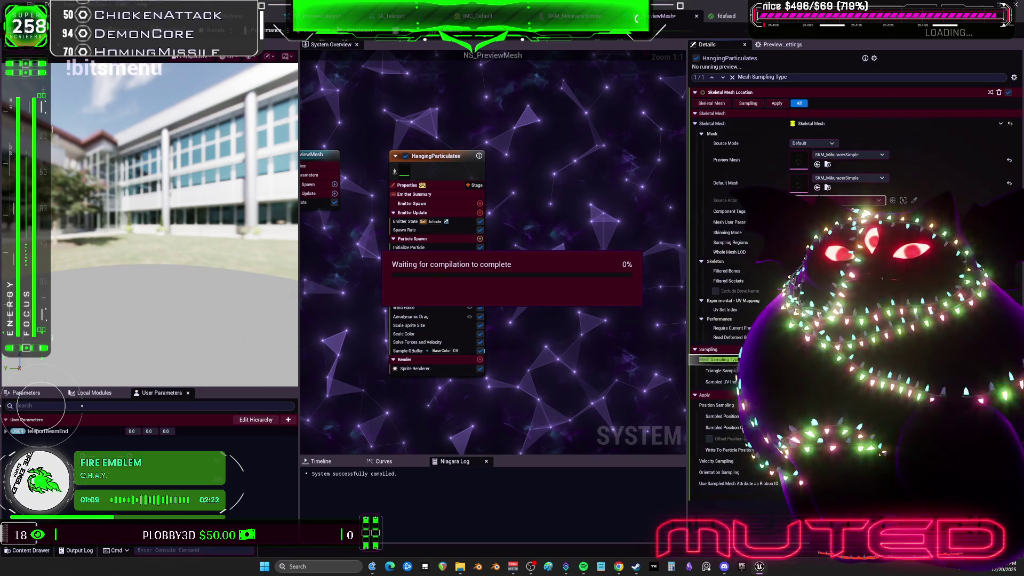
Return to the level editor and start Play In Editor to test the particles.
{"action": "key", "text": "ctrl+Tab"}
{"action": "left_click", "coordinate": [276, 29]}
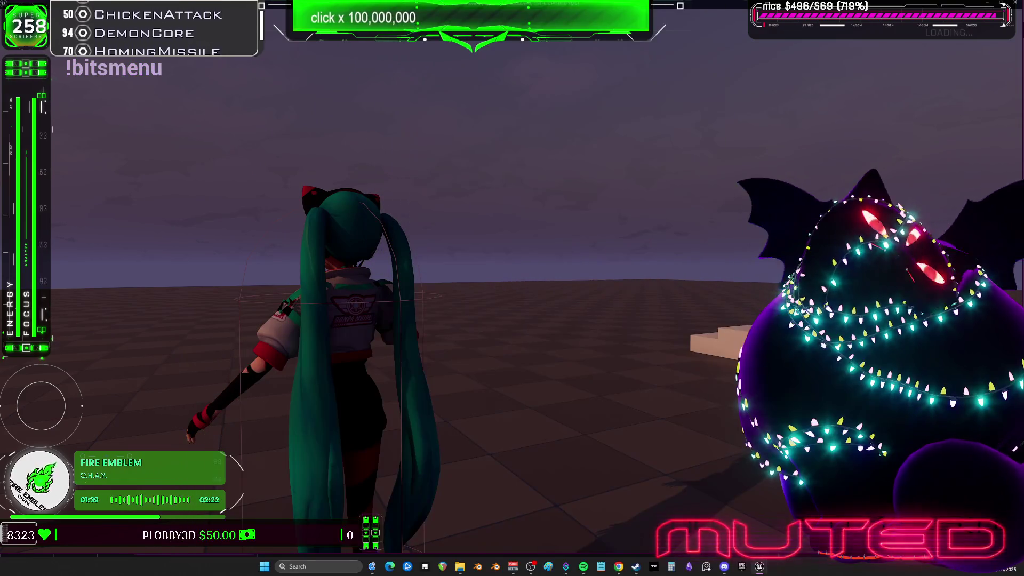
End the Play-In-Editor session with Esc to return to the level editor.
{"action": "key", "text": "Escape"}
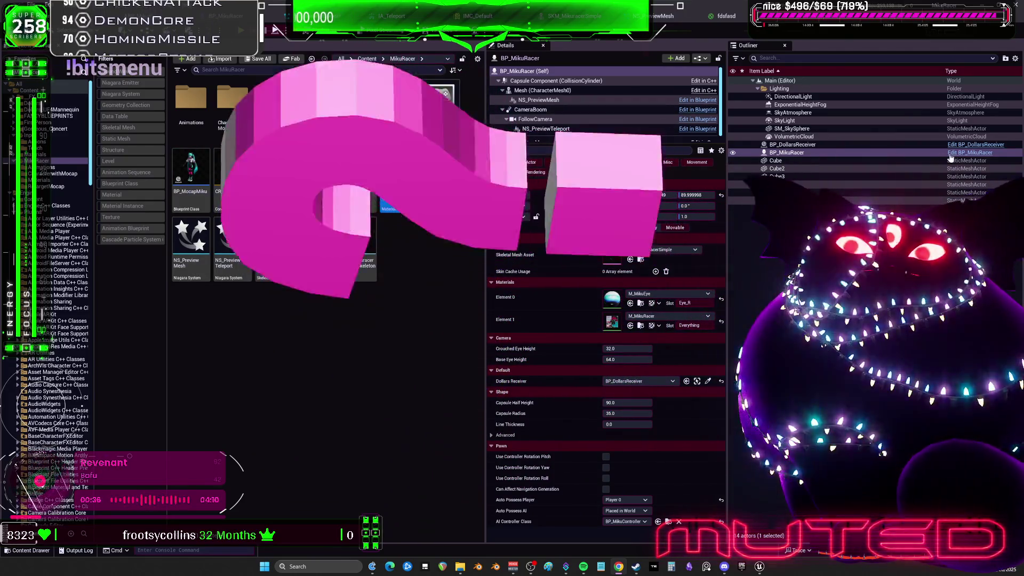
In BP_MikuRacer, add a Deproject Screen to World node, then delete it.
{"action": "left_click", "coordinate": [970, 152]}
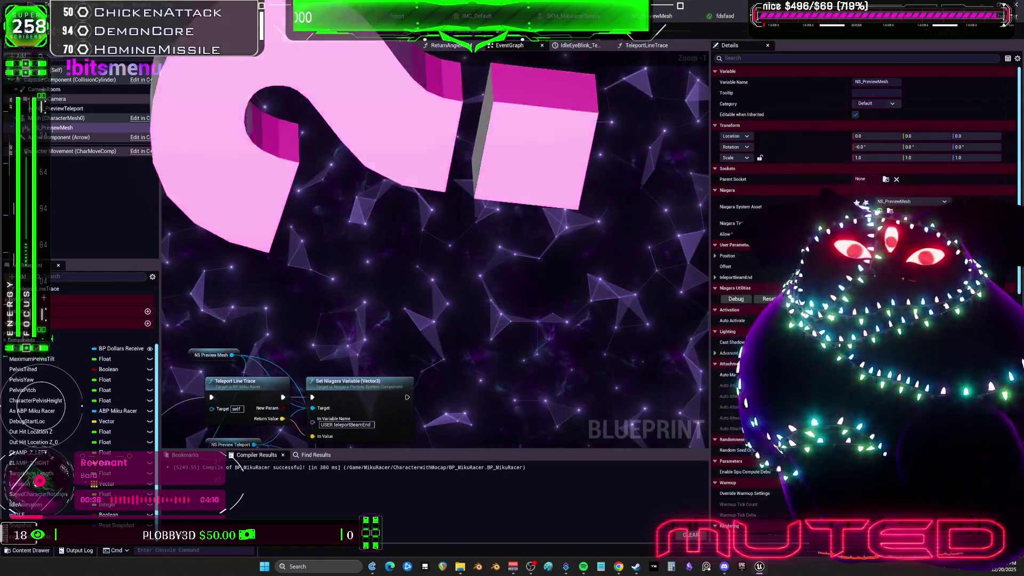
{"action": "right_click", "coordinate": [416, 170]}
{"action": "type", "text": "depro"}
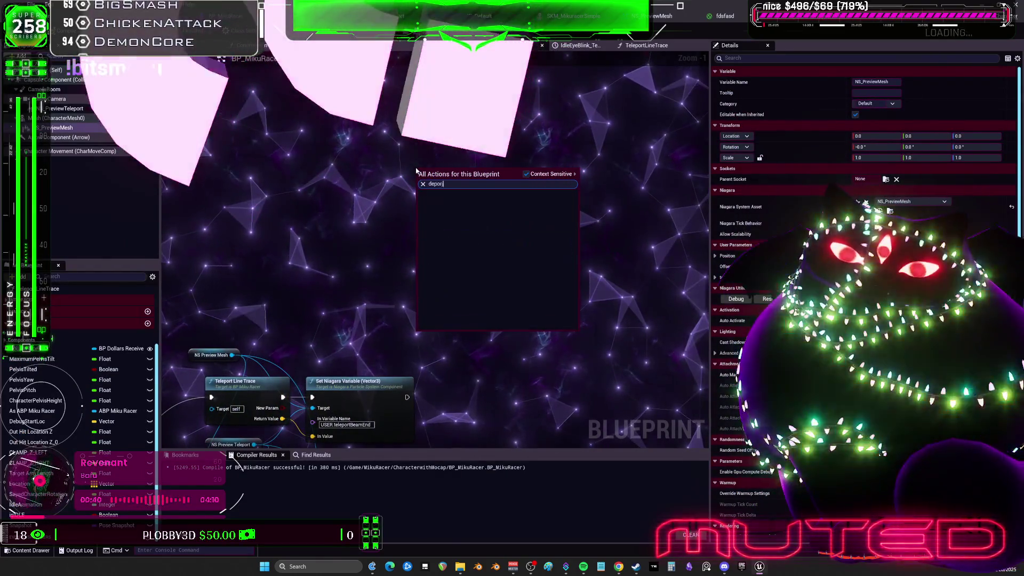
{"action": "type", "text": "ject"}
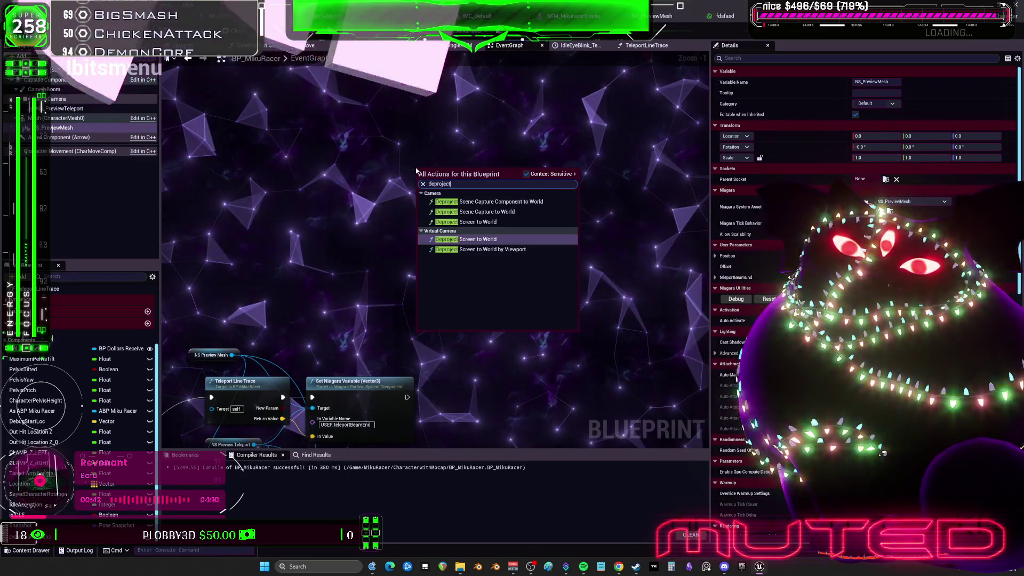
{"action": "left_click", "coordinate": [526, 175]}
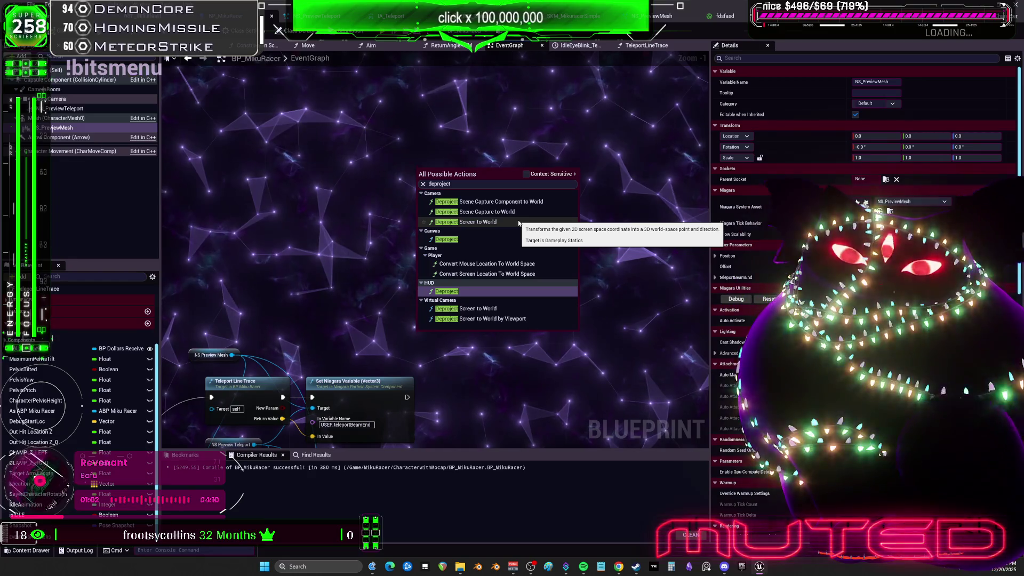
{"action": "left_click", "coordinate": [519, 223]}
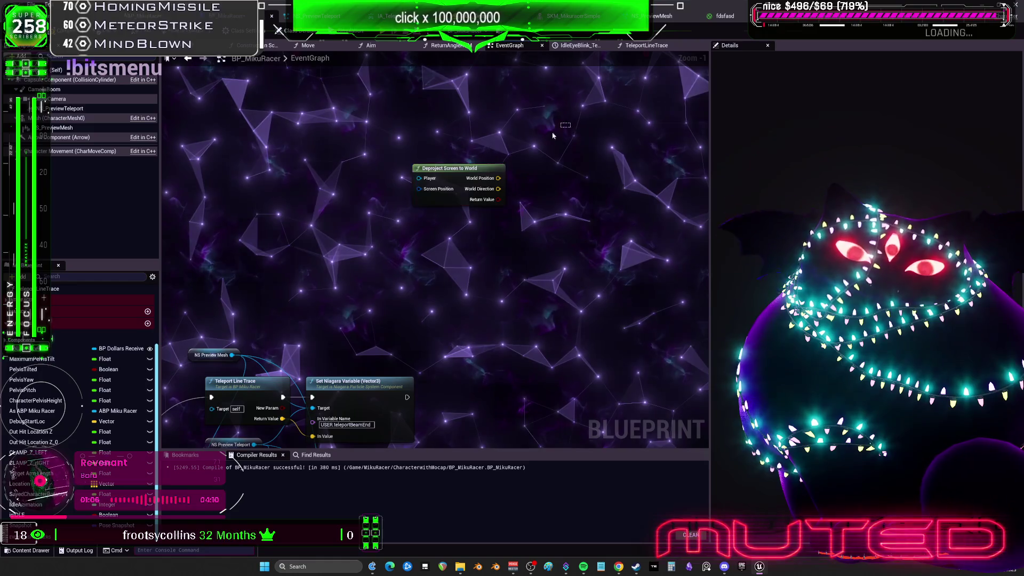
{"action": "key", "text": "Delete"}
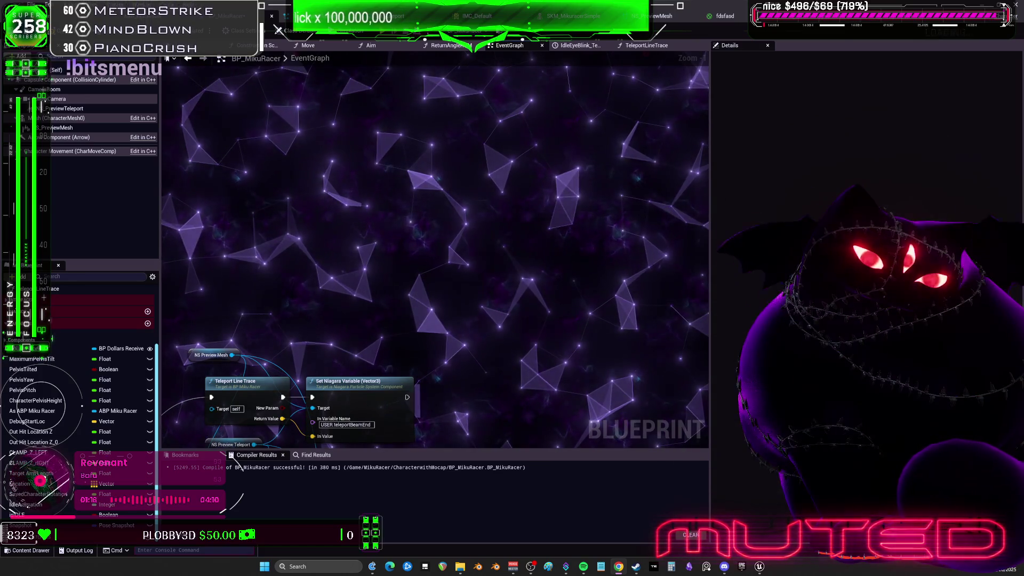
Open the TeleportLineTrace function graph and compile the blueprint with F7.
{"action": "scroll", "coordinate": [469, 192], "scroll_direction": "up", "scroll_amount": 1}
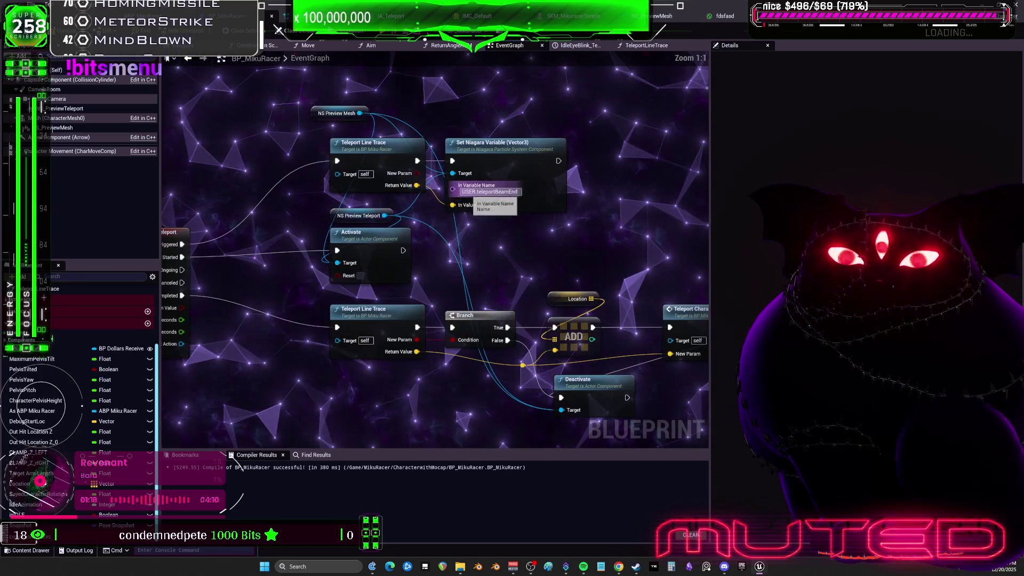
{"action": "double_click", "coordinate": [380, 153]}
{"action": "scroll", "coordinate": [384, 213], "scroll_direction": "up", "scroll_amount": 3}
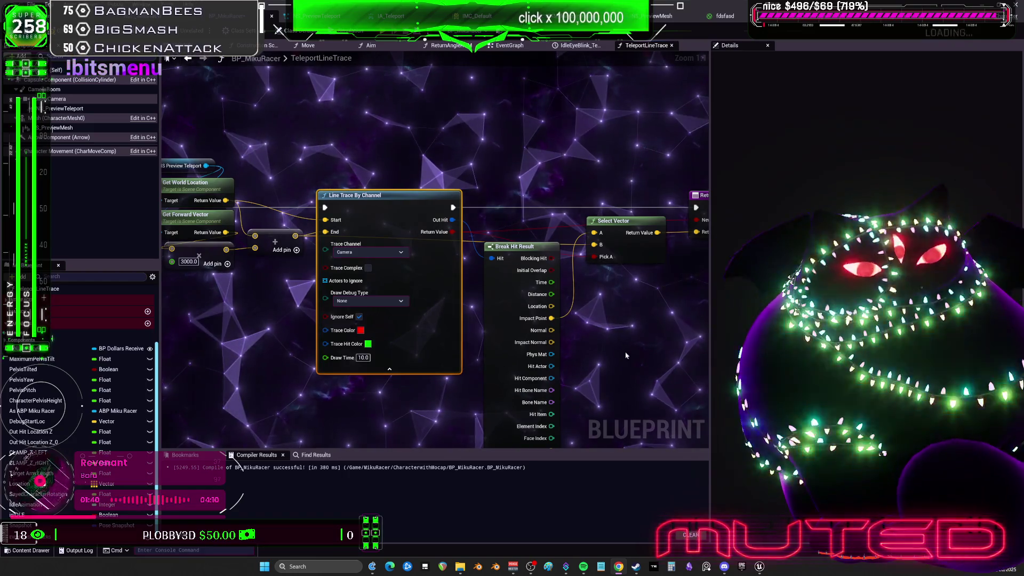
{"action": "key", "text": "F7"}
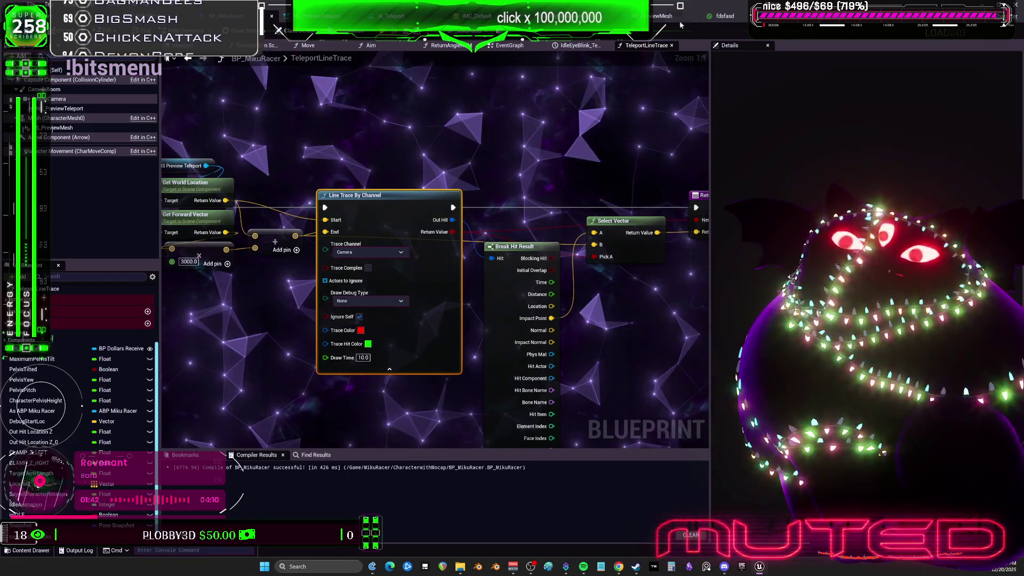
{"action": "left_click", "coordinate": [653, 22]}
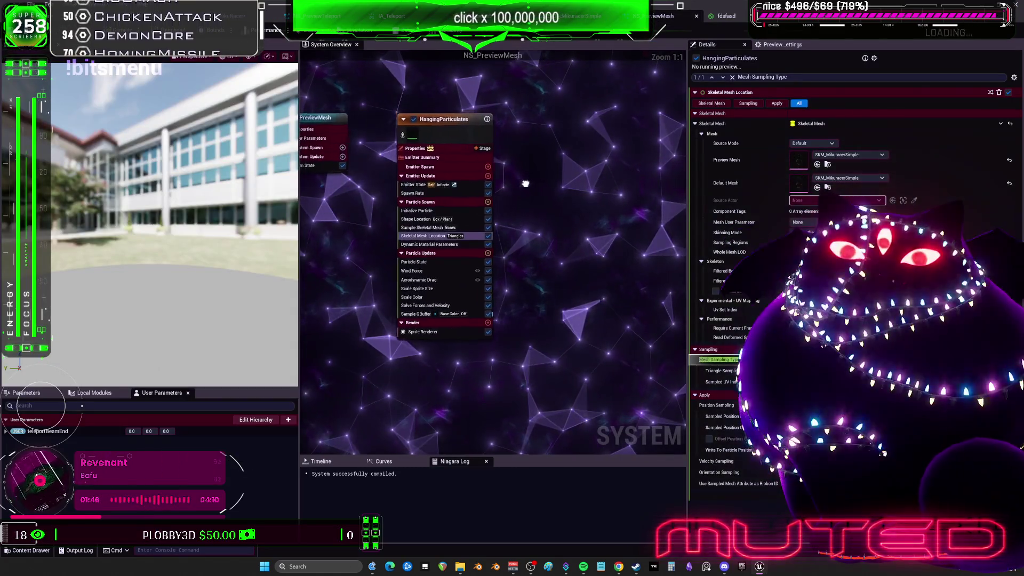
Nudge the HangingParticulates emitter node slightly right, leaving its name unchanged.
{"action": "left_click", "coordinate": [479, 138]}
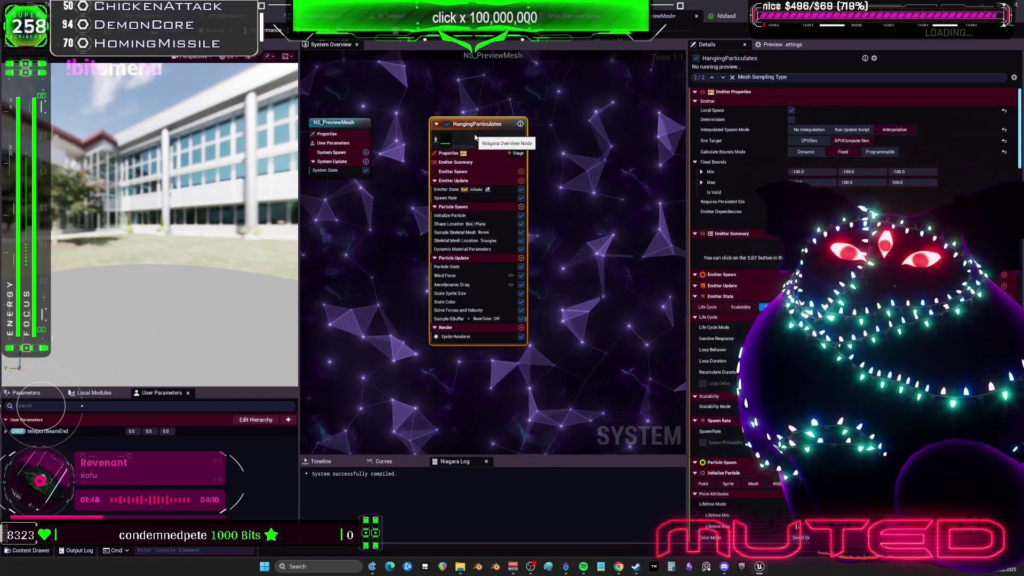
{"action": "left_click_drag", "start_coordinate": [480, 140], "coordinate": [493, 140]}
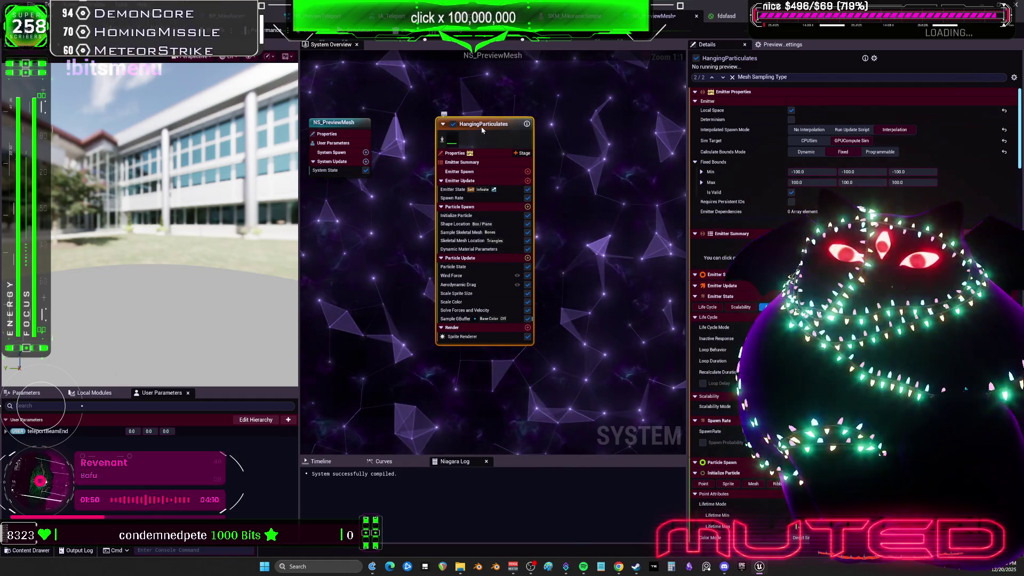
{"action": "key", "text": "F2"}
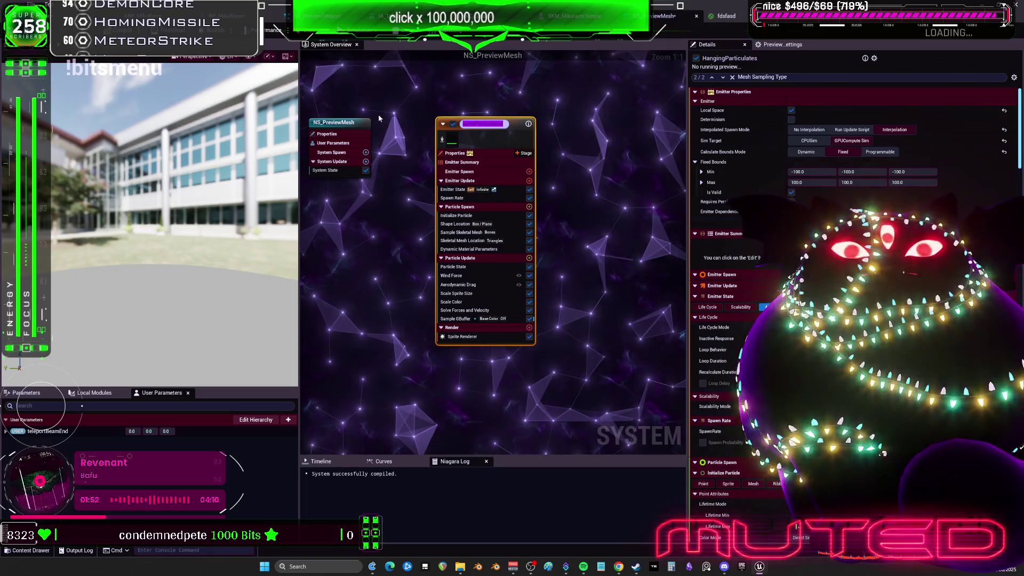
{"action": "key", "text": "Escape"}
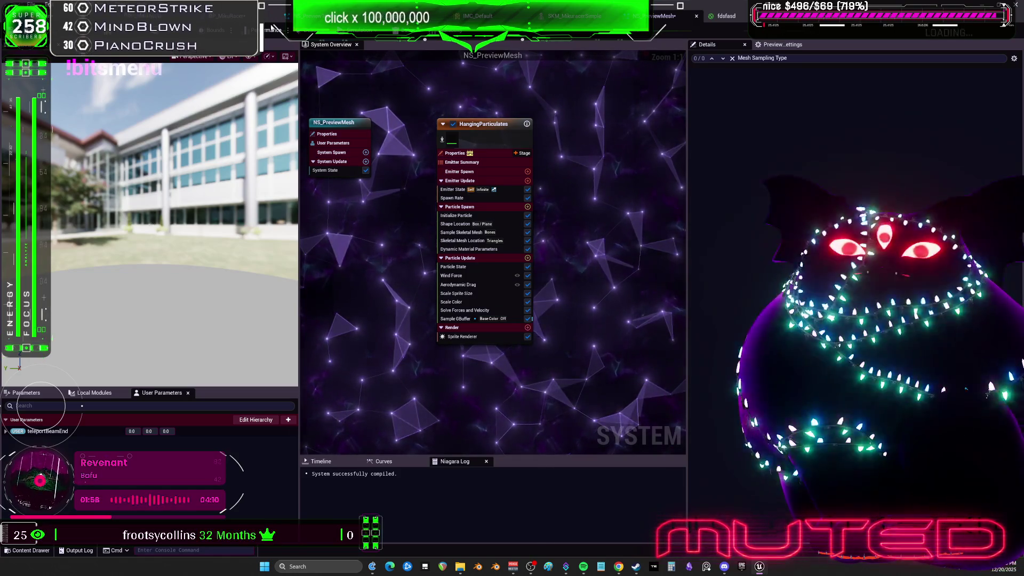
{"action": "left_click", "coordinate": [230, 15]}
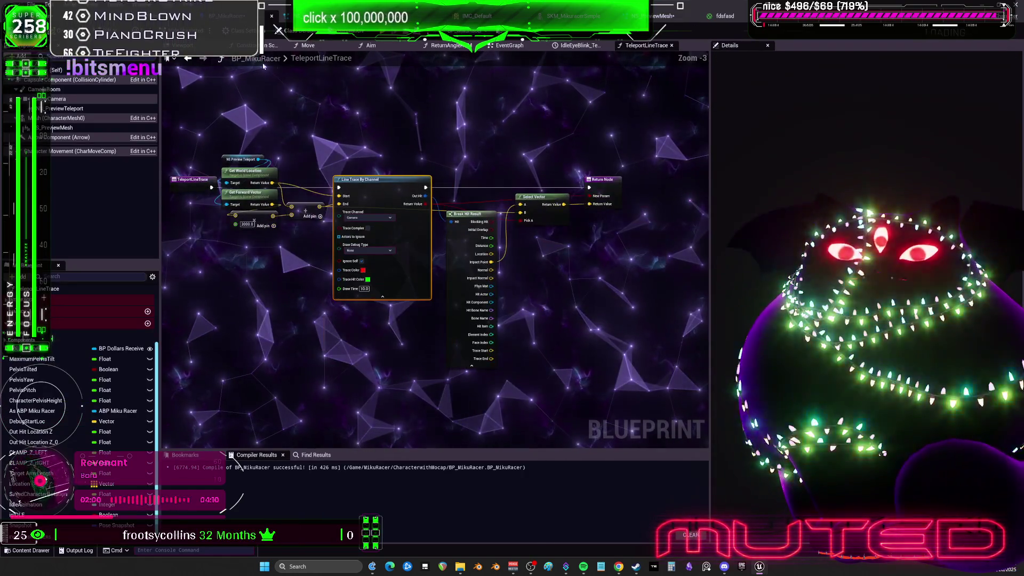
In the EventGraph, add an NS Preview Mesh reference and a Set World Location And Rotation node.
{"action": "left_click", "coordinate": [507, 45]}
{"action": "left_click_drag", "start_coordinate": [501, 247], "coordinate": [453, 234]}
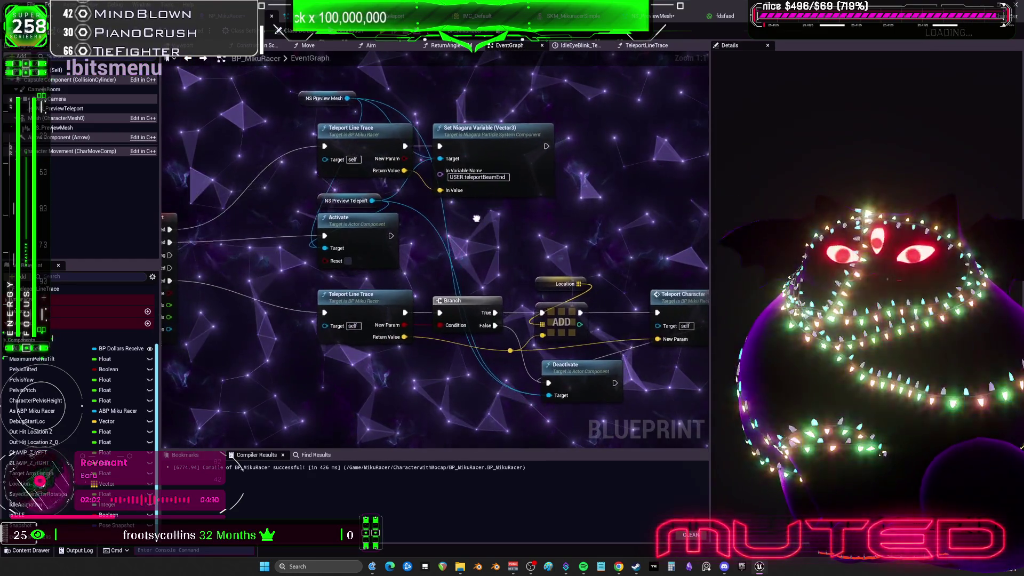
{"action": "left_click_drag", "start_coordinate": [60, 128], "coordinate": [538, 196]}
{"action": "type", "text": "set"}
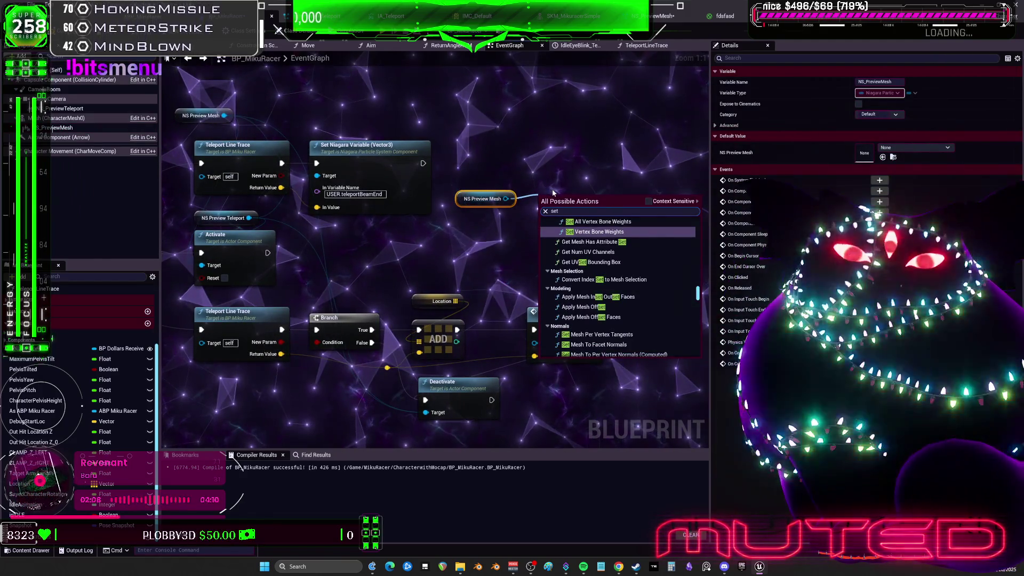
{"action": "type", "text": " world lo"}
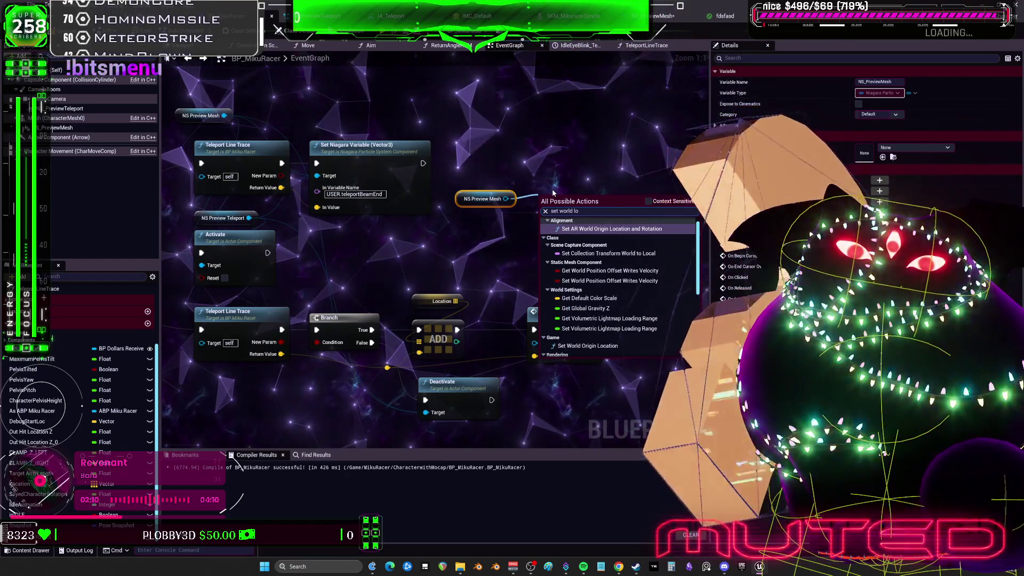
{"action": "type", "text": "cation"}
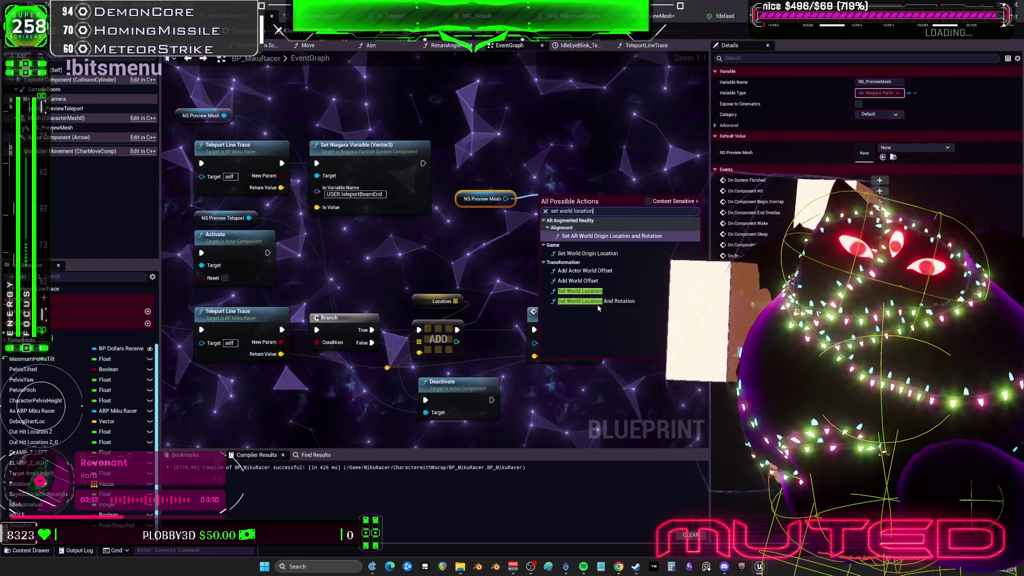
{"action": "left_click", "coordinate": [597, 300]}
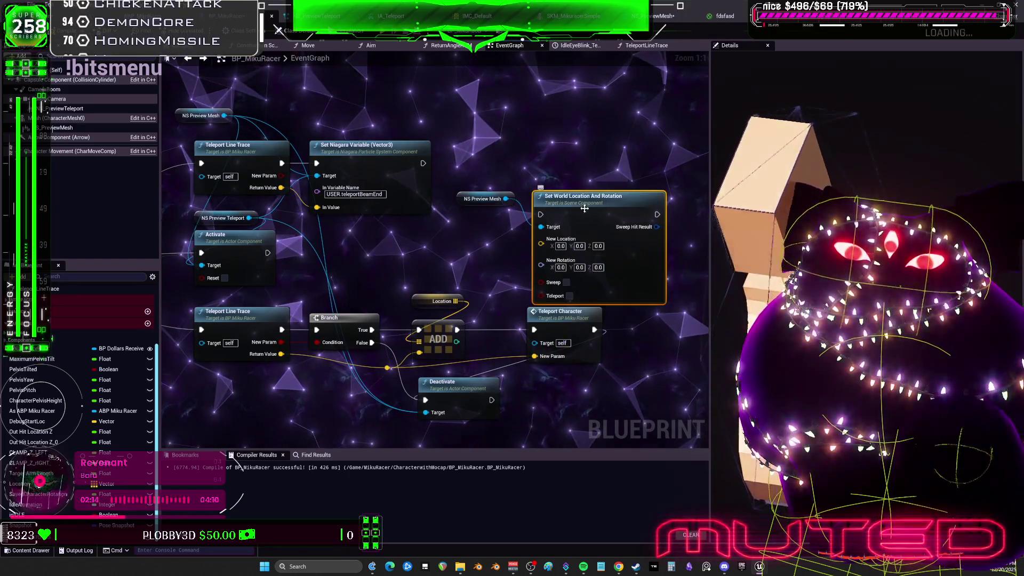
{"action": "left_click_drag", "start_coordinate": [597, 299], "coordinate": [597, 268]}
{"action": "scroll", "coordinate": [485, 258], "scroll_direction": "down", "scroll_amount": 2}
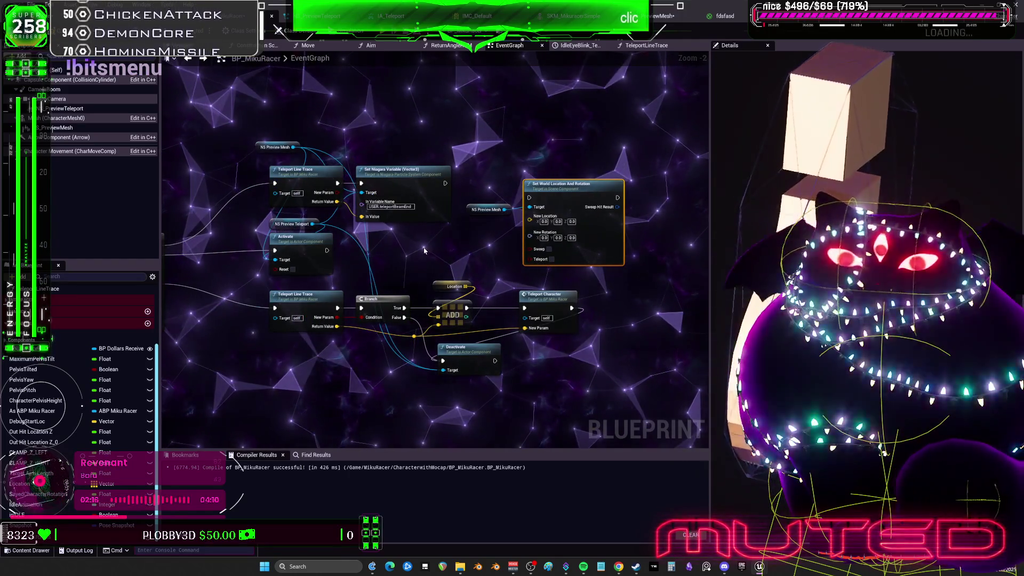
{"action": "scroll", "coordinate": [461, 184], "scroll_direction": "up", "scroll_amount": 2}
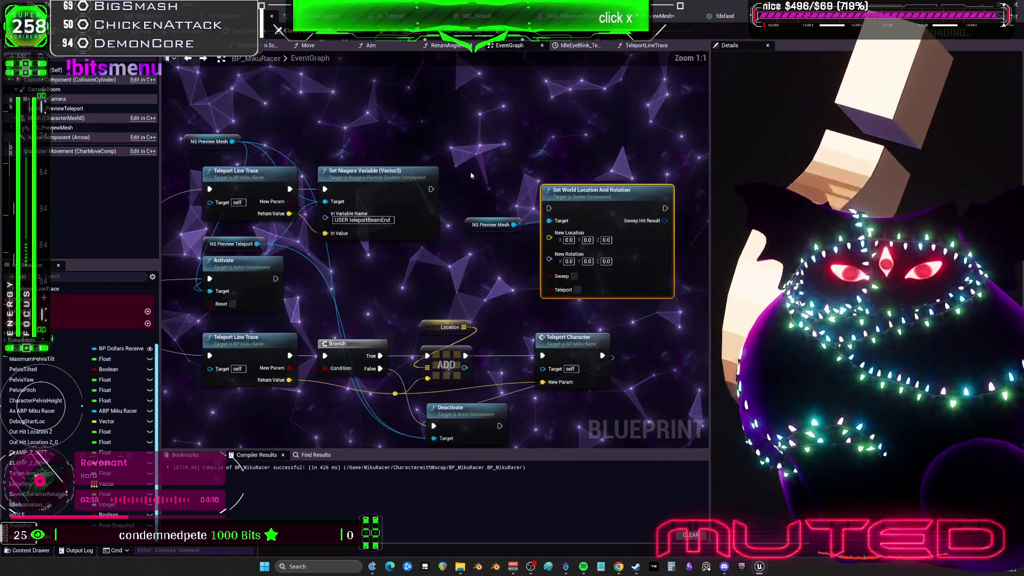
Run Set World Location after Set Niagara Variable, feed it the line trace result, and compile.
{"action": "mouse_move", "coordinate": [499, 204]}
{"action": "left_mouse_down"}
{"action": "mouse_move", "coordinate": [549, 208]}
{"action": "mouse_move", "coordinate": [580, 178]}
{"action": "left_mouse_up"}
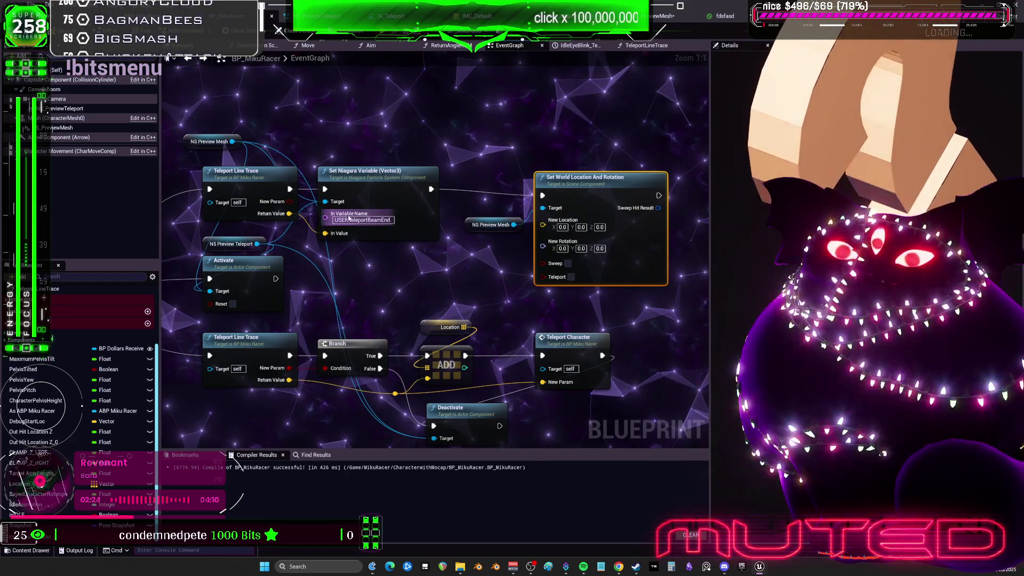
{"action": "left_click_drag", "start_coordinate": [257, 244], "coordinate": [328, 208]}
{"action": "left_click_drag", "start_coordinate": [232, 141], "coordinate": [541, 229]}
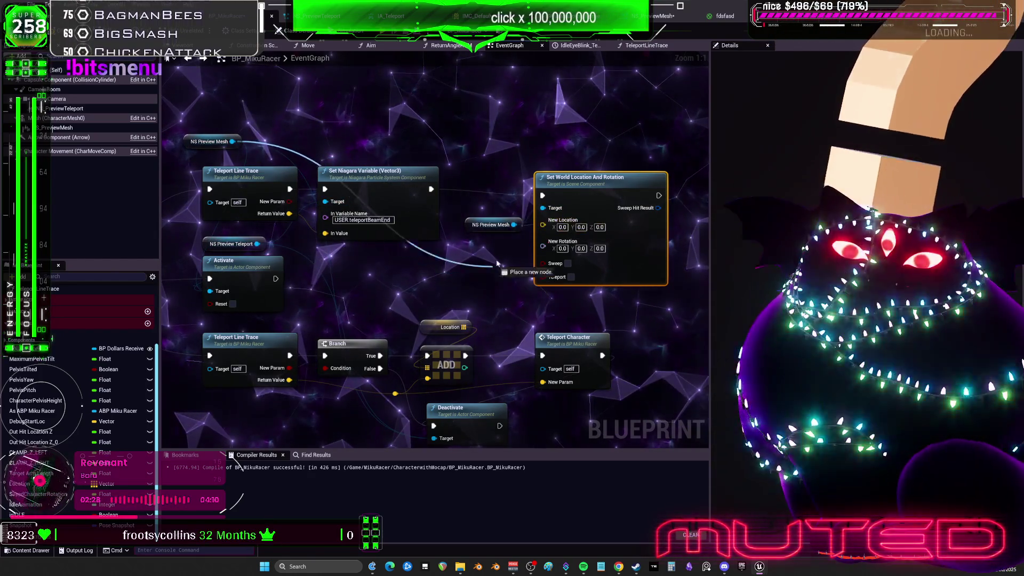
{"action": "mouse_move", "coordinate": [289, 213]}
{"action": "left_mouse_down"}
{"action": "mouse_move", "coordinate": [480, 256]}
{"action": "mouse_move", "coordinate": [529, 257]}
{"action": "mouse_move", "coordinate": [545, 227]}
{"action": "left_mouse_up"}
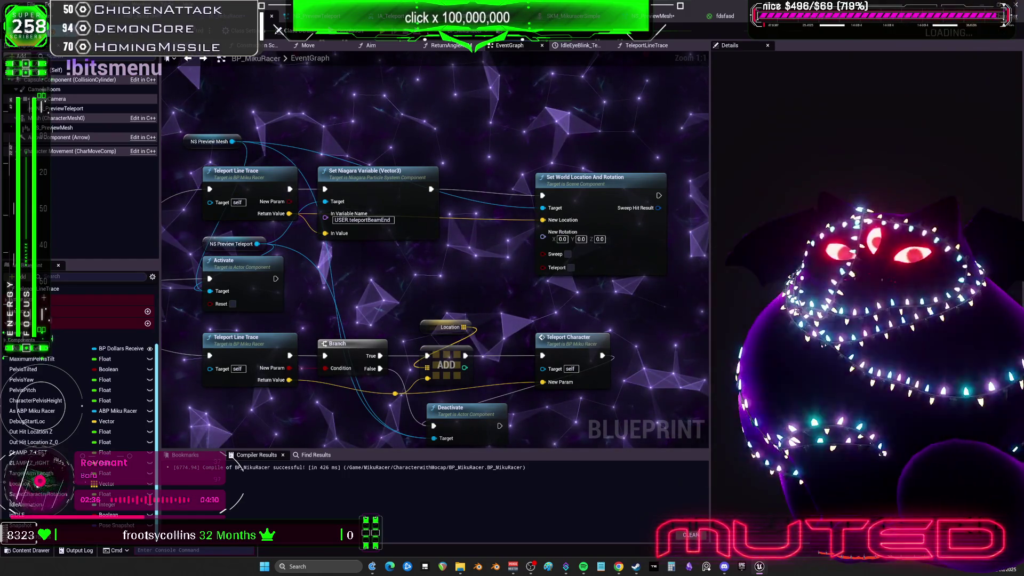
{"action": "key", "text": "F7"}
Play-test the teleport preview with Alt+P, then switch back to the EventGraph.
{"action": "key", "text": "alt+p"}
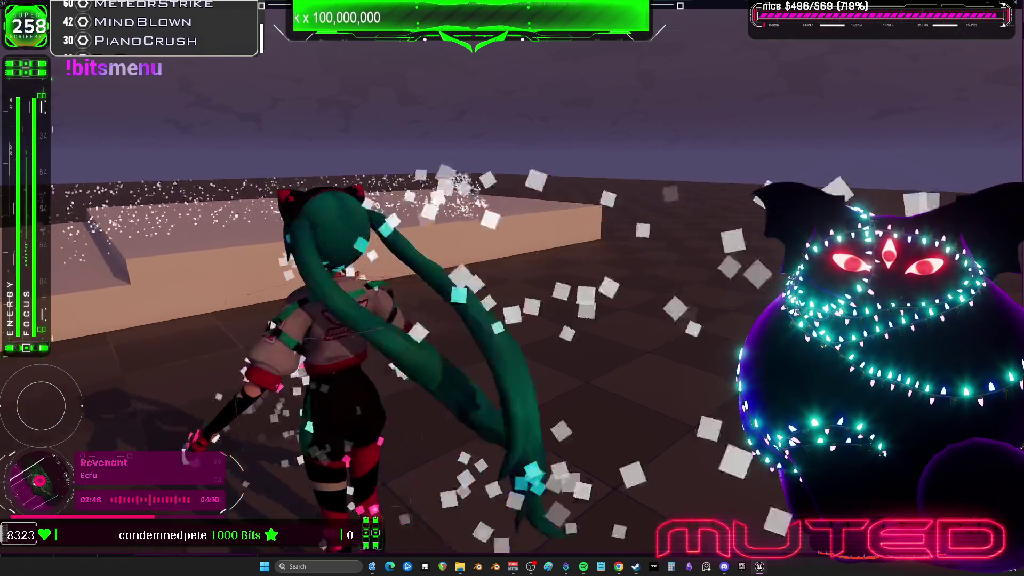
{"action": "key", "text": "alt+Tab"}
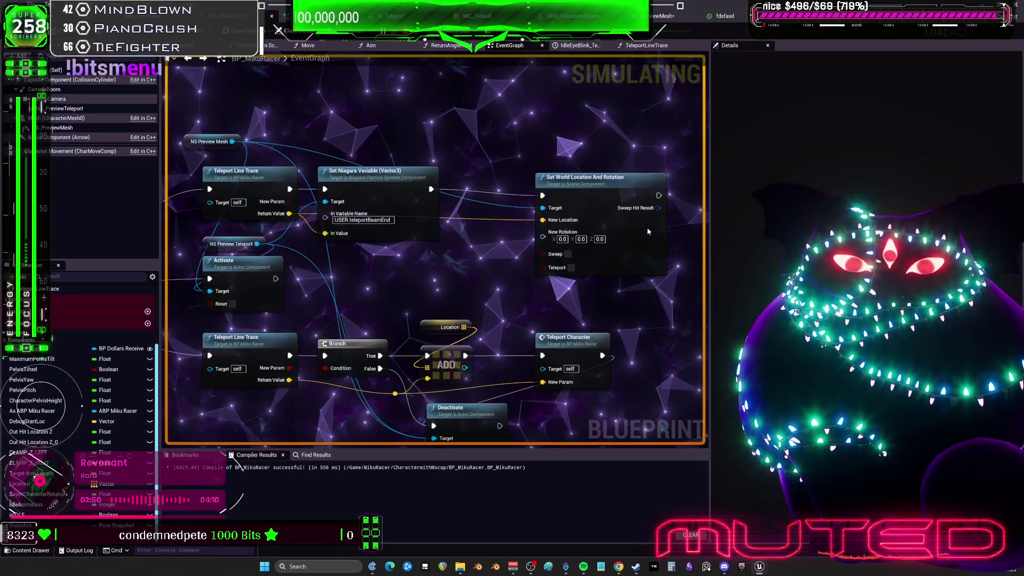
Place the NS_PreviewMesh variable and try a Detach From Actor node, then delete it.
{"action": "left_click_drag", "start_coordinate": [431, 146], "coordinate": [388, 145]}
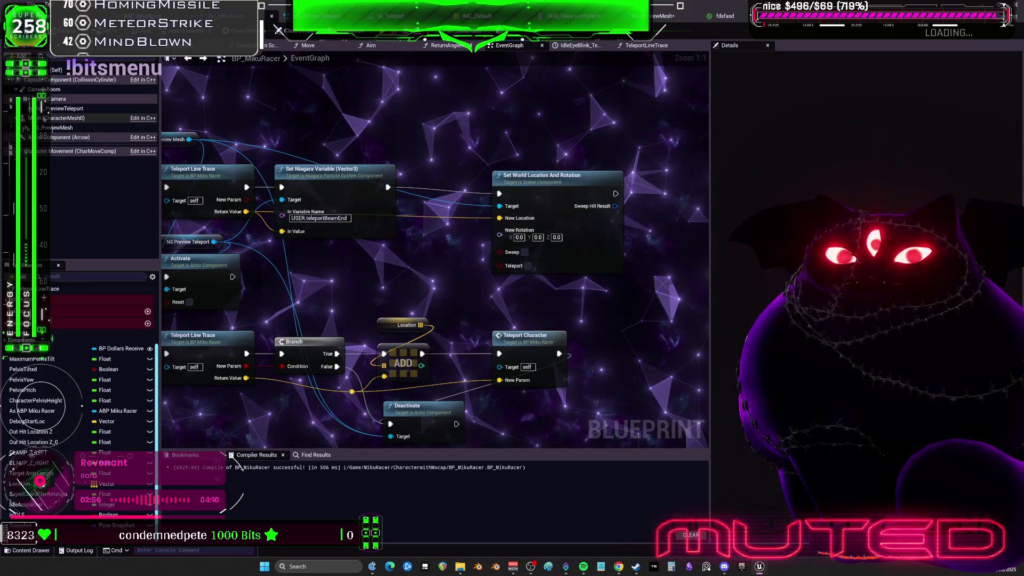
{"action": "left_click_drag", "start_coordinate": [58, 128], "coordinate": [431, 124]}
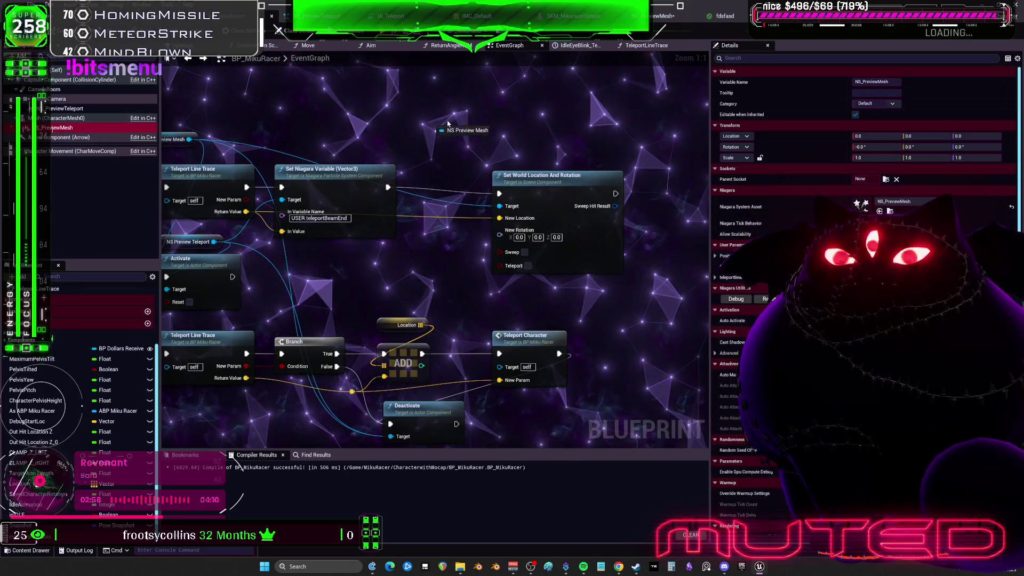
{"action": "left_click_drag", "start_coordinate": [496, 127], "coordinate": [524, 122]}
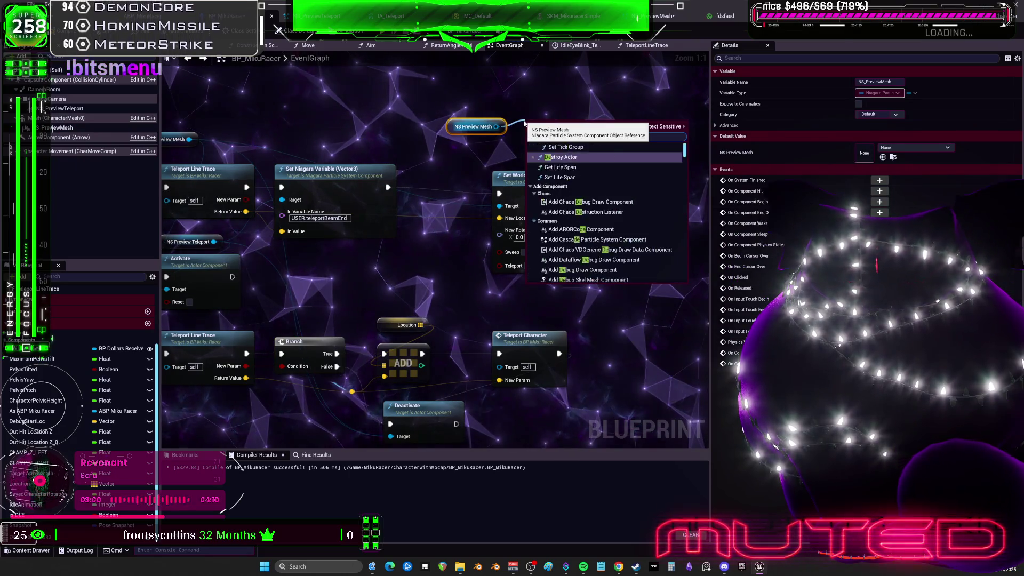
{"action": "type", "text": "atta"}
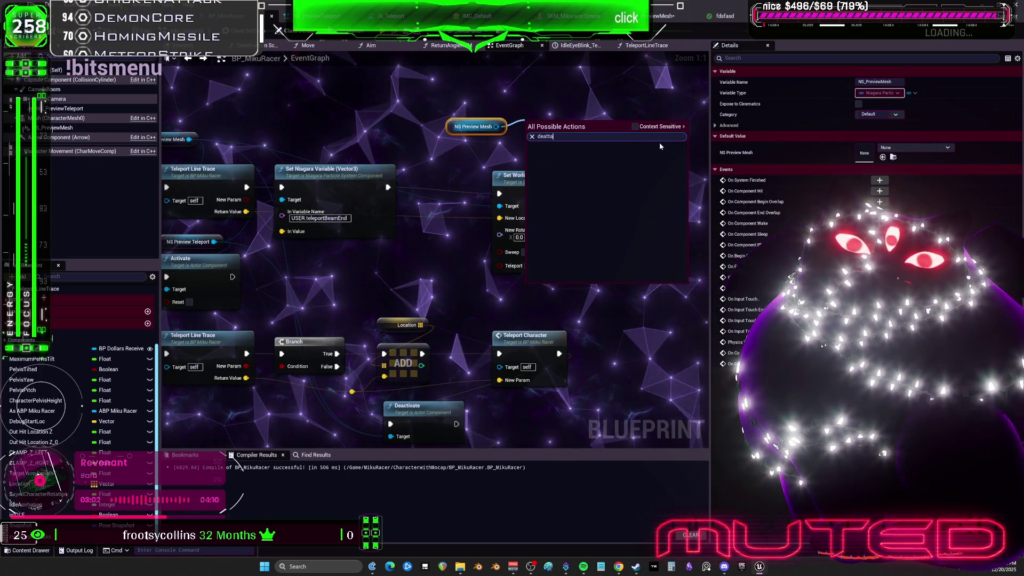
{"action": "key", "text": "BackSpace"}
{"action": "key", "text": "BackSpace"}
{"action": "key", "text": "BackSpace"}
{"action": "key", "text": "BackSpace"}
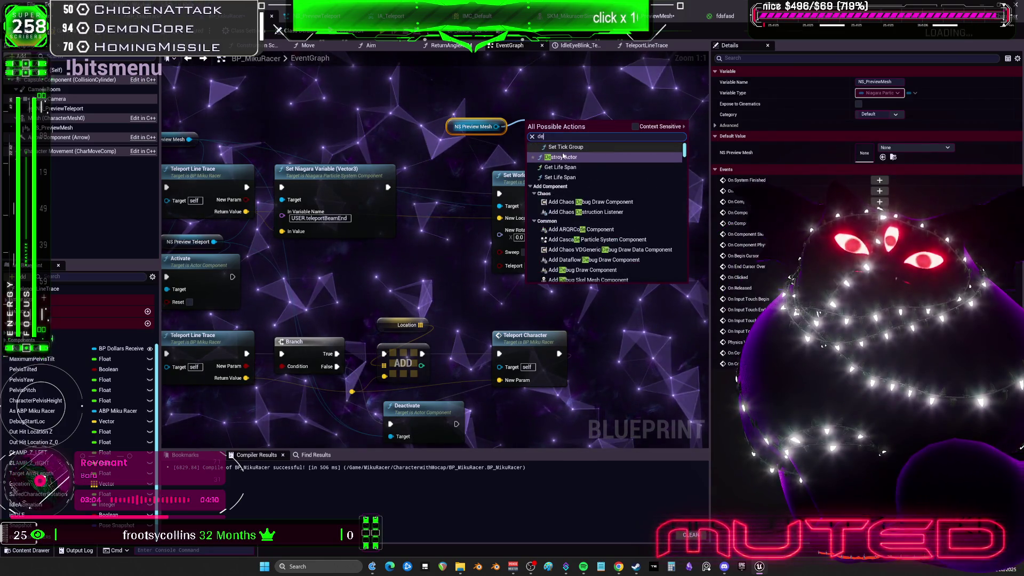
{"action": "type", "text": "tac"}
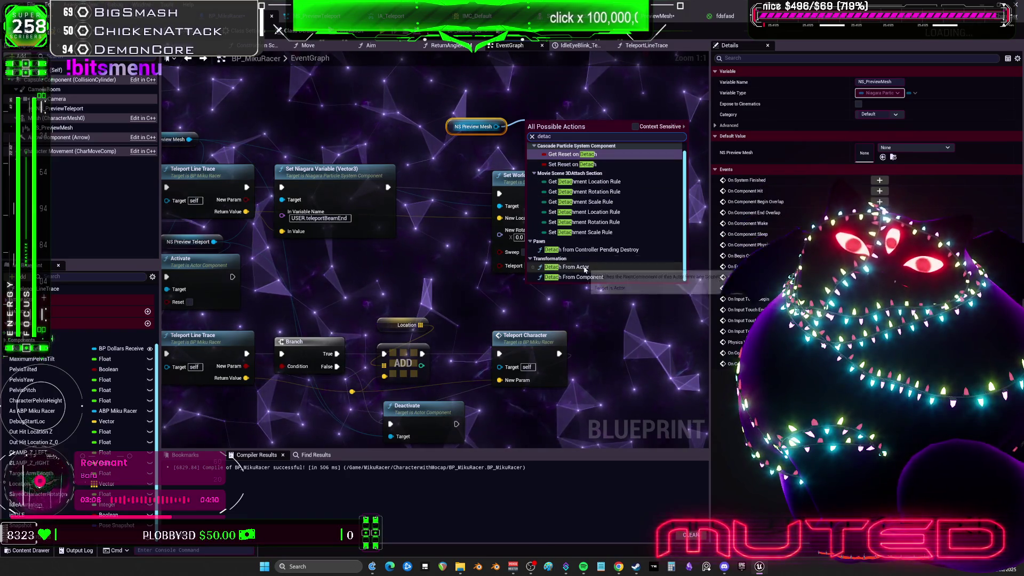
{"action": "left_click", "coordinate": [591, 270]}
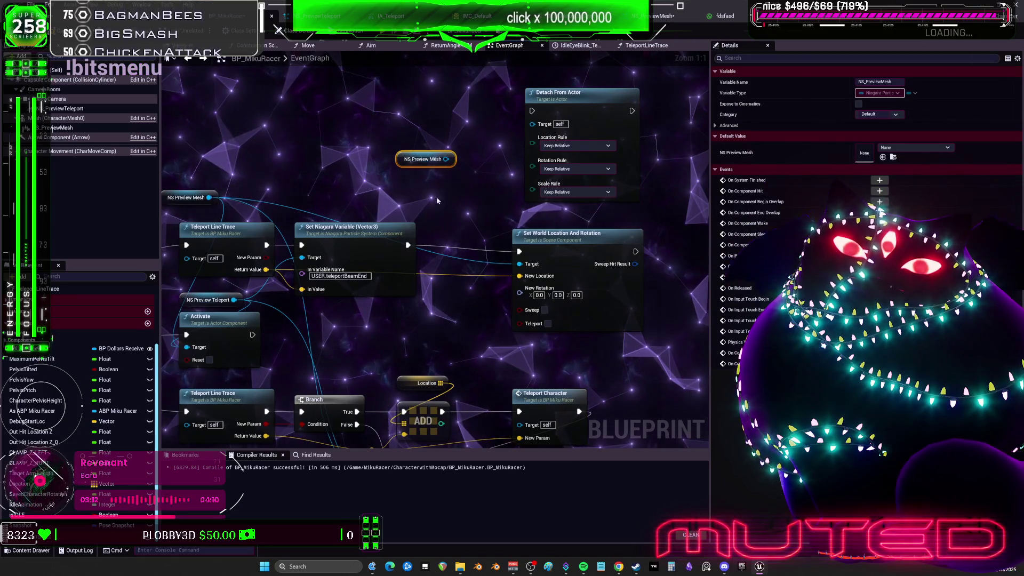
{"action": "left_click_drag", "start_coordinate": [539, 125], "coordinate": [539, 125]}
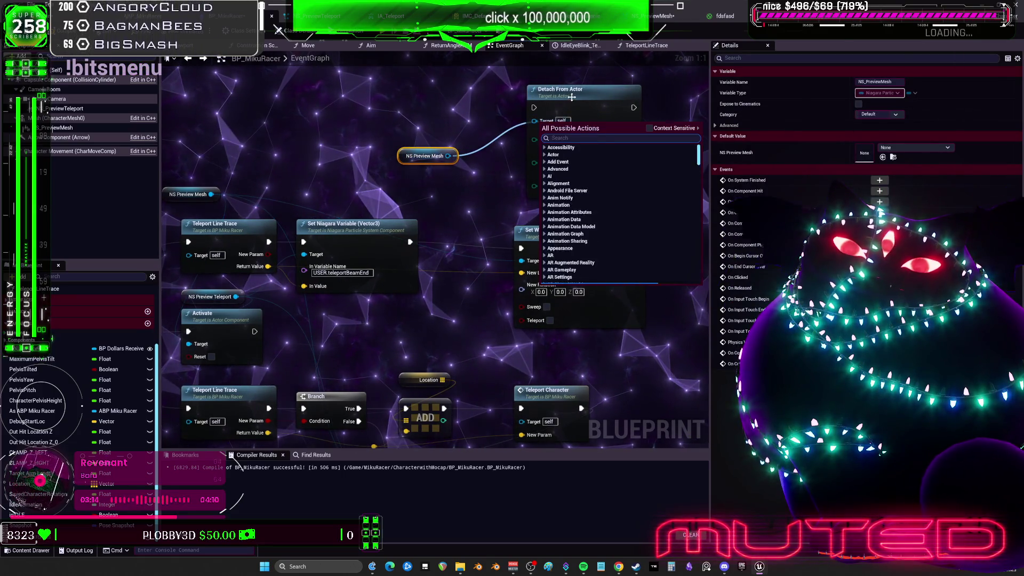
{"action": "left_click", "coordinate": [577, 89]}
{"action": "key", "text": "Delete"}
Add Detach From Component for NS Preview Mesh and run it right after Activate.
{"action": "left_click_drag", "start_coordinate": [448, 156], "coordinate": [495, 140]}
{"action": "type", "text": "detach"}
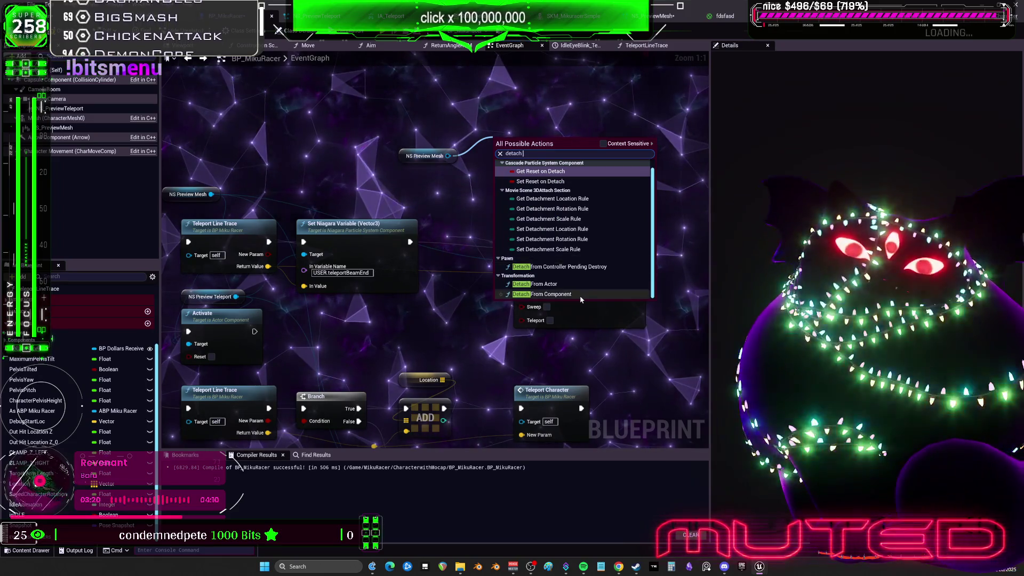
{"action": "left_click", "coordinate": [542, 294]}
{"action": "left_click_drag", "start_coordinate": [565, 141], "coordinate": [587, 100]}
{"action": "left_click_drag", "start_coordinate": [521, 114], "coordinate": [413, 244]}
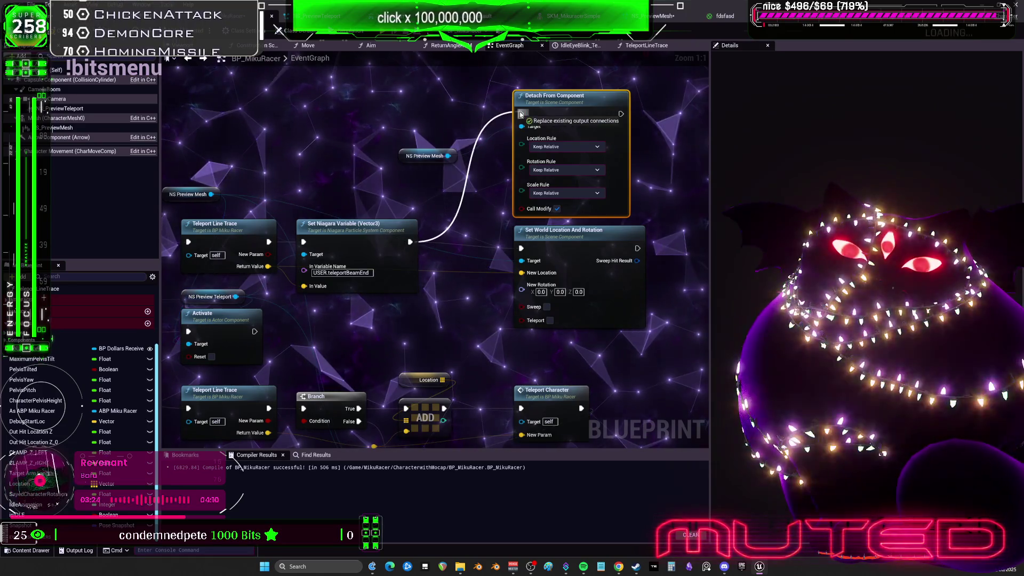
{"action": "left_click_drag", "start_coordinate": [448, 162], "coordinate": [572, 143]}
{"action": "mouse_move", "coordinate": [379, 314]}
{"action": "left_mouse_down"}
{"action": "mouse_move", "coordinate": [427, 323]}
{"action": "mouse_move", "coordinate": [644, 97]}
{"action": "mouse_move", "coordinate": [495, 126]}
{"action": "left_mouse_up"}
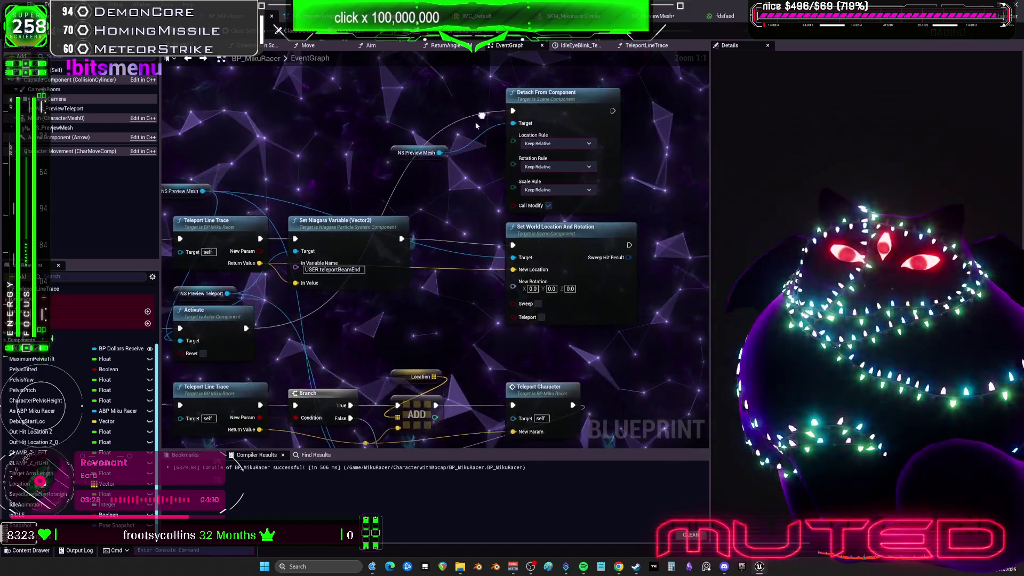
{"action": "left_click_drag", "start_coordinate": [414, 156], "coordinate": [424, 136]}
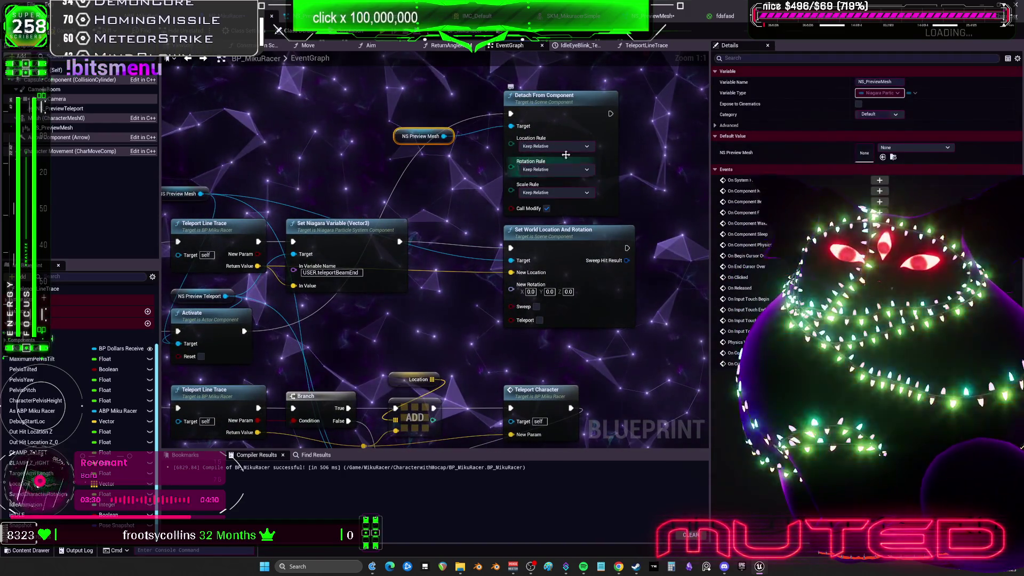
Search for attach actions from NS Preview Mesh, then dismiss the search and return to the game.
{"action": "left_click_drag", "start_coordinate": [634, 166], "coordinate": [622, 160]}
{"action": "left_click_drag", "start_coordinate": [430, 131], "coordinate": [677, 187]}
{"action": "type", "text": "attach"}
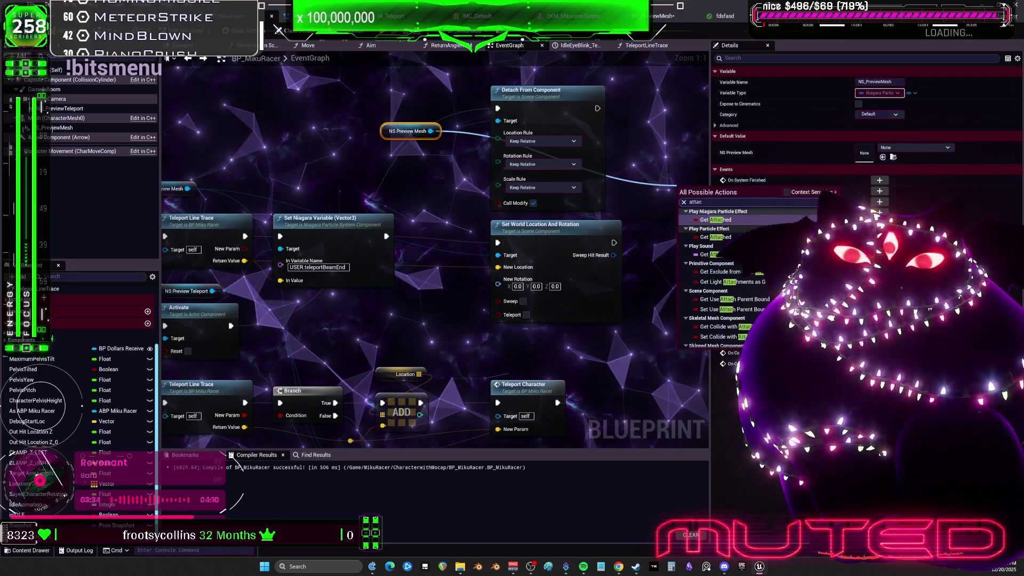
{"action": "left_click", "coordinate": [634, 132]}
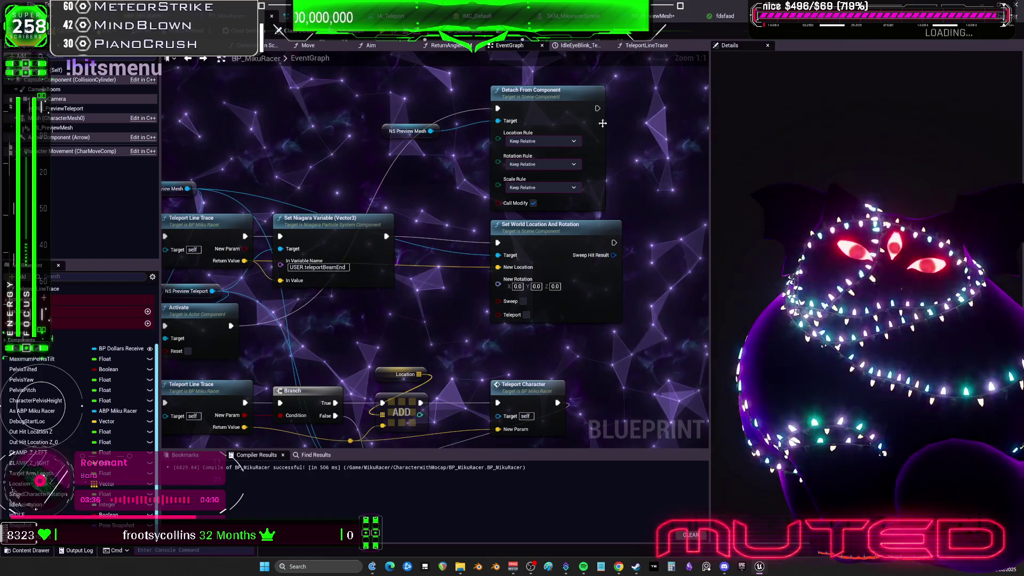
{"action": "left_click_drag", "start_coordinate": [634, 132], "coordinate": [633, 98]}
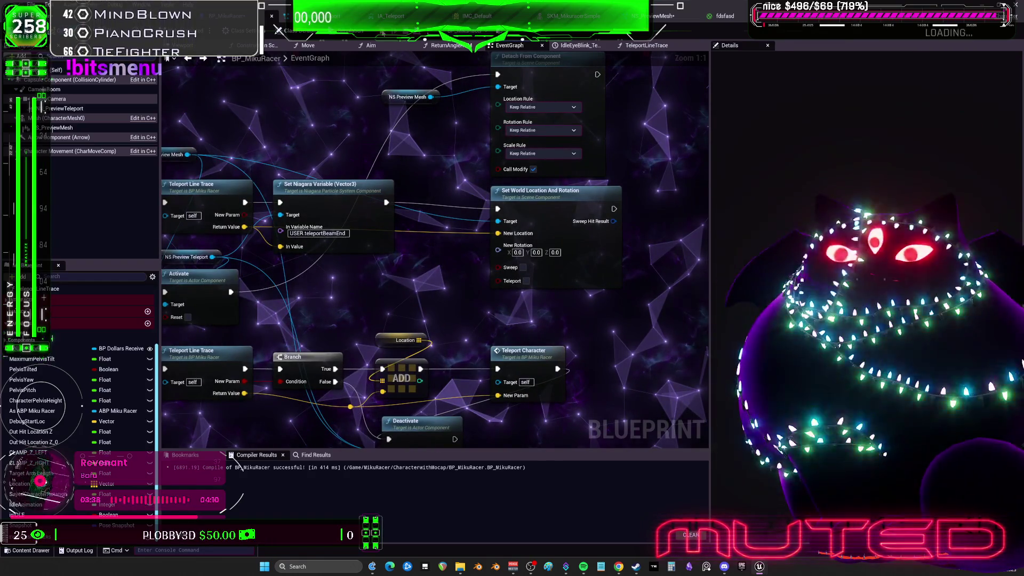
{"action": "key", "text": "alt+Tab"}
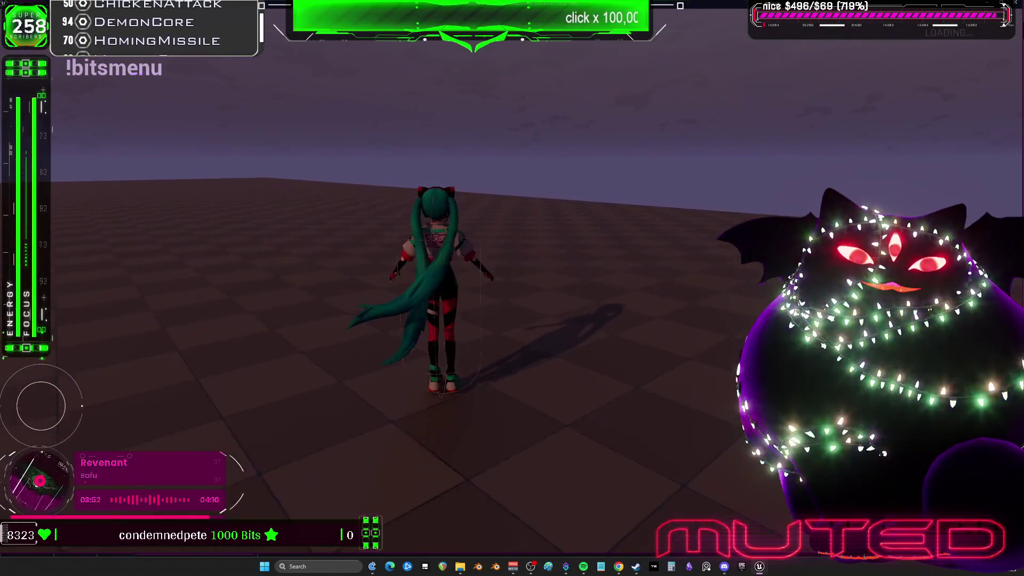
{"action": "key", "text": "Escape"}
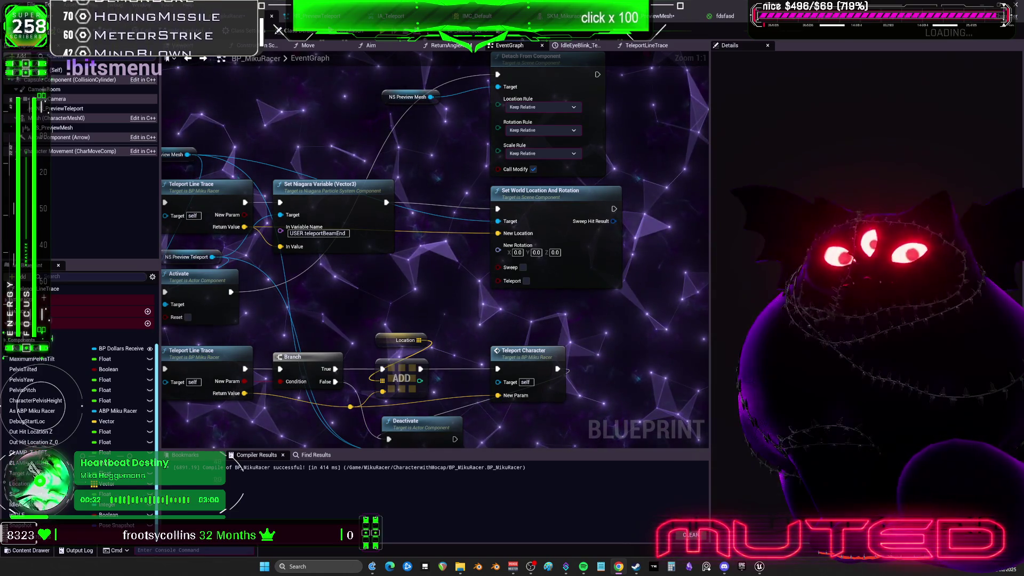
{"action": "key", "text": "alt+Tab"}
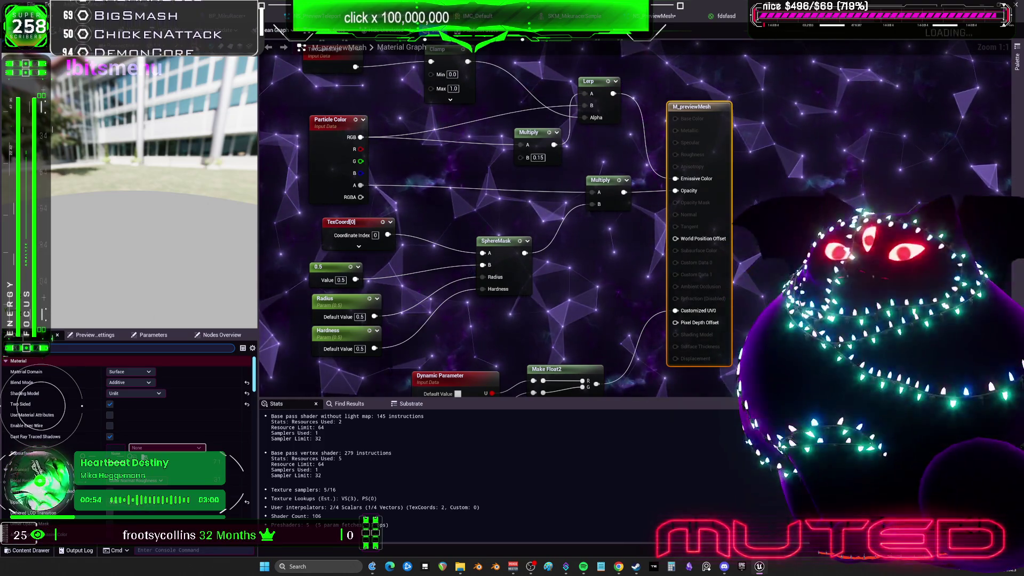
Bring the NS_PreviewMesh Niagara system tab to the front.
{"action": "left_click", "coordinate": [670, 17]}
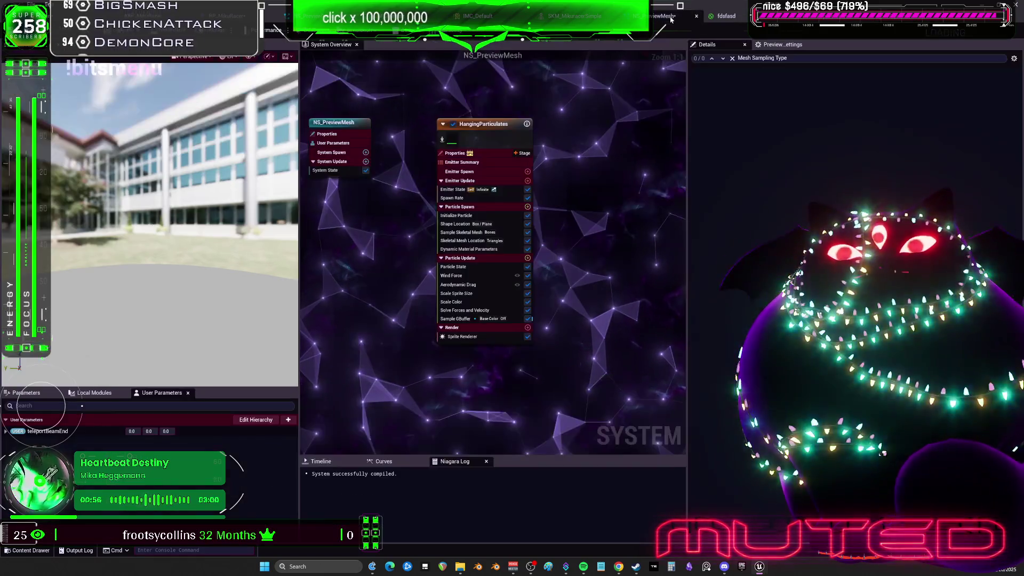
Turn off Local Space for the HangingParticulates emitter and inspect its Skeletal Mesh modules.
{"action": "left_click", "coordinate": [488, 141]}
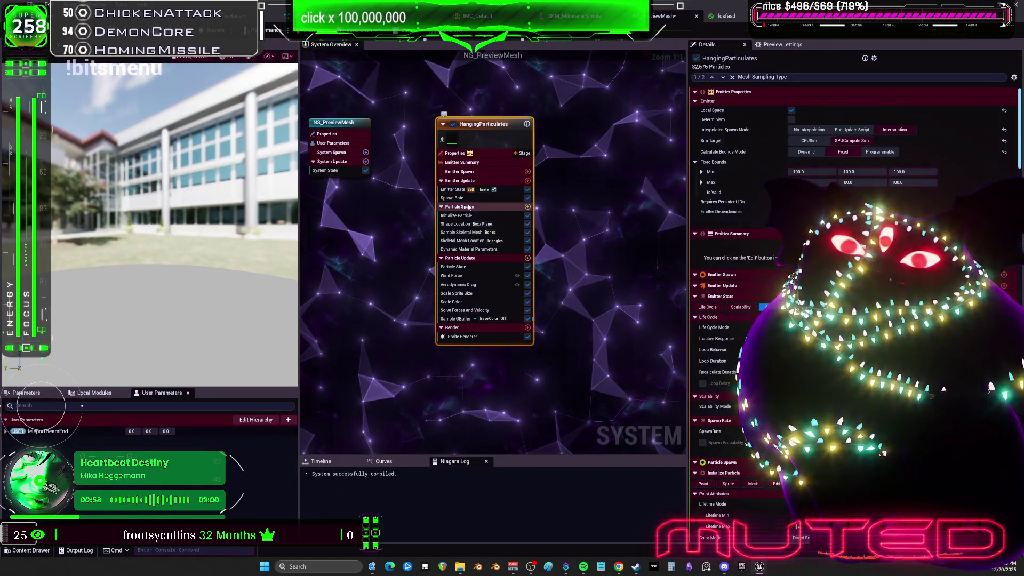
{"action": "left_click", "coordinate": [792, 110]}
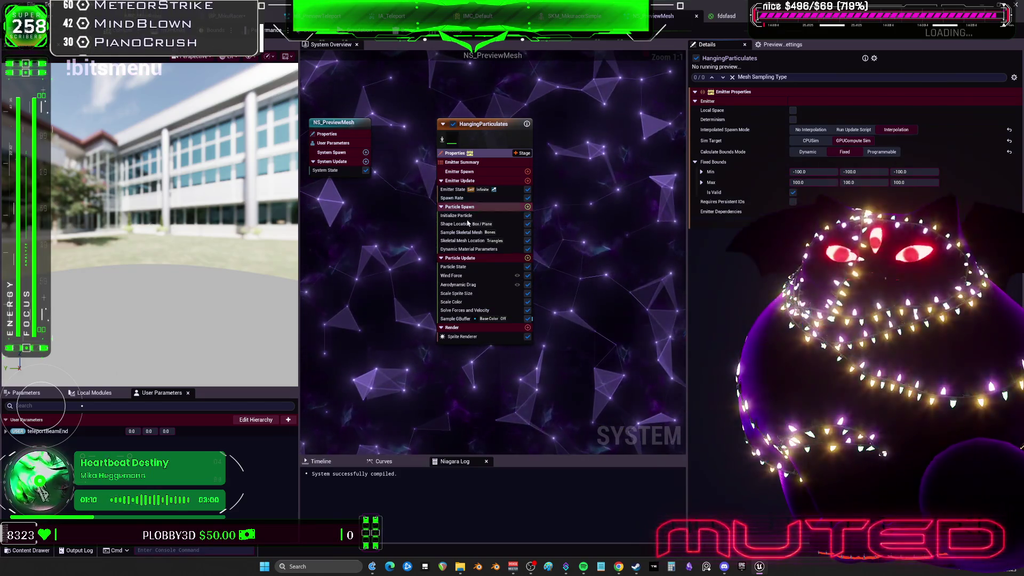
{"action": "left_click", "coordinate": [460, 240]}
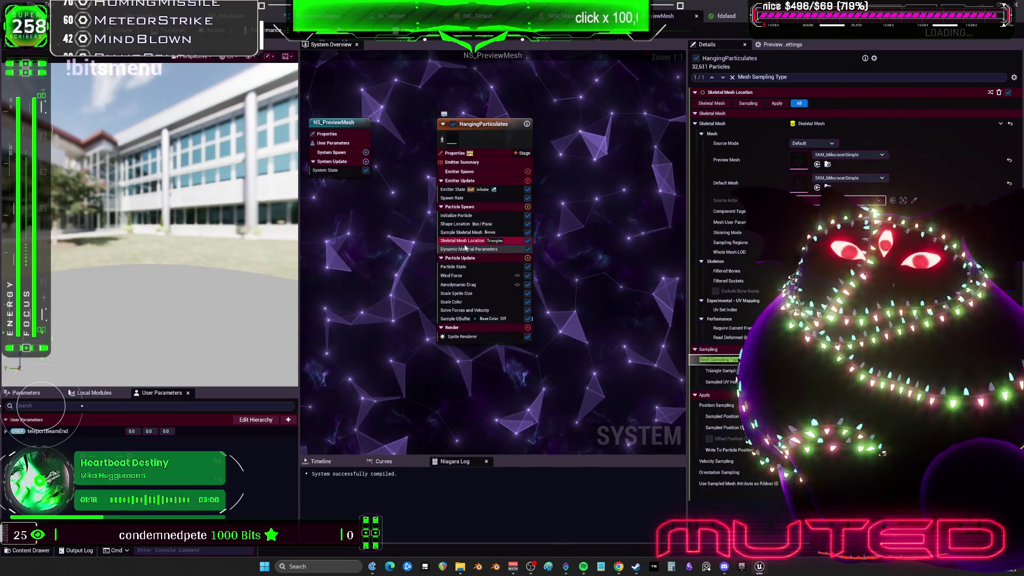
{"action": "left_click", "coordinate": [465, 234]}
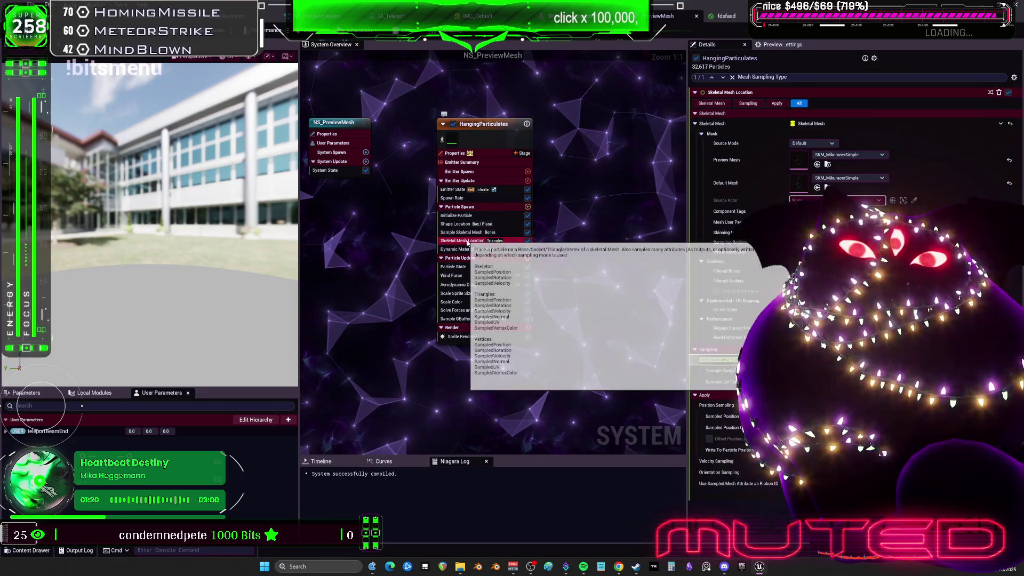
Delete the Skeletal Mesh Location module, check the spawn errors, undo, and close the editor.
{"action": "left_click", "coordinate": [467, 241]}
{"action": "key", "text": "Delete"}
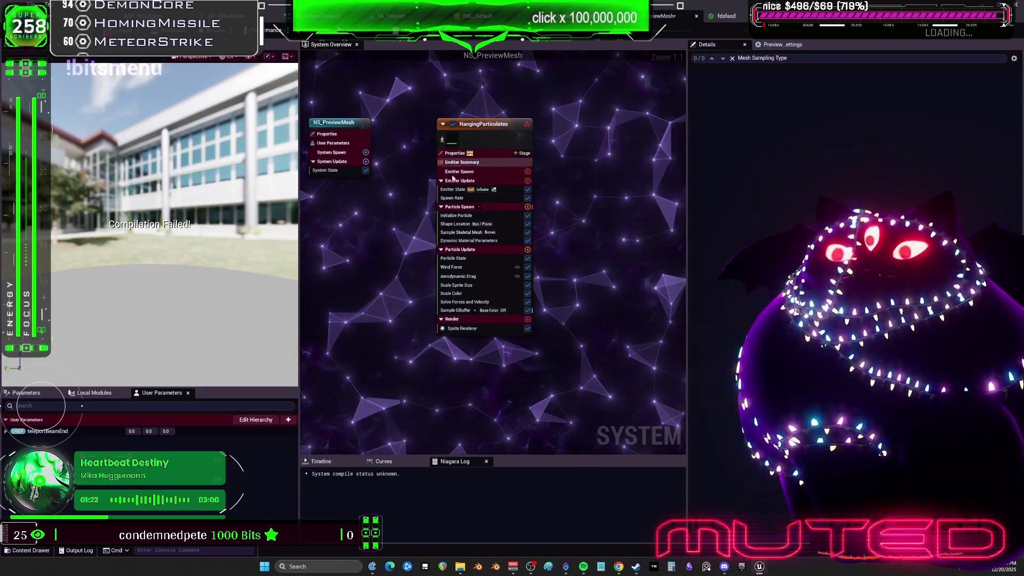
{"action": "left_click", "coordinate": [460, 207]}
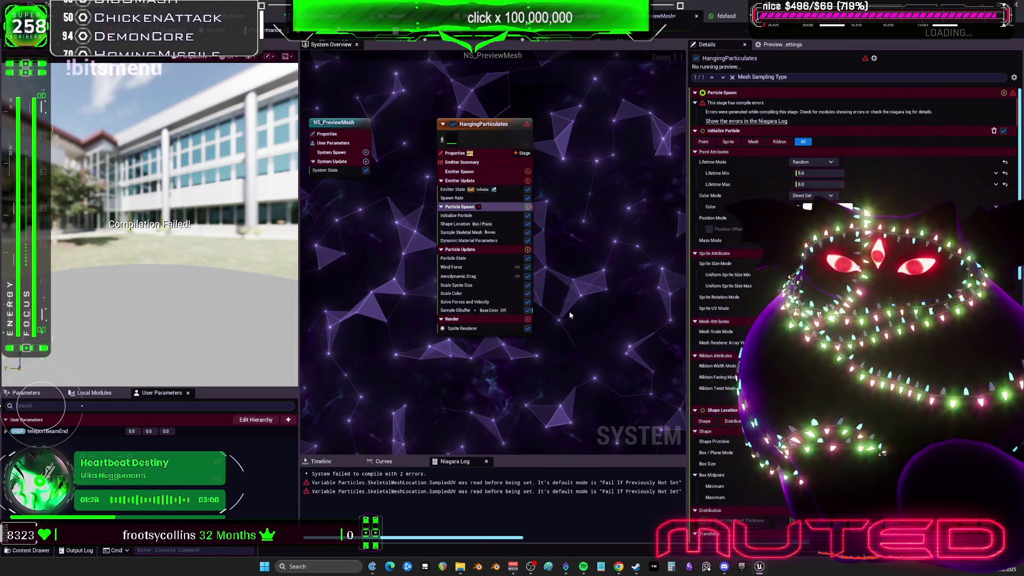
{"action": "key", "text": "ctrl+z"}
{"action": "key", "text": "ctrl+w"}
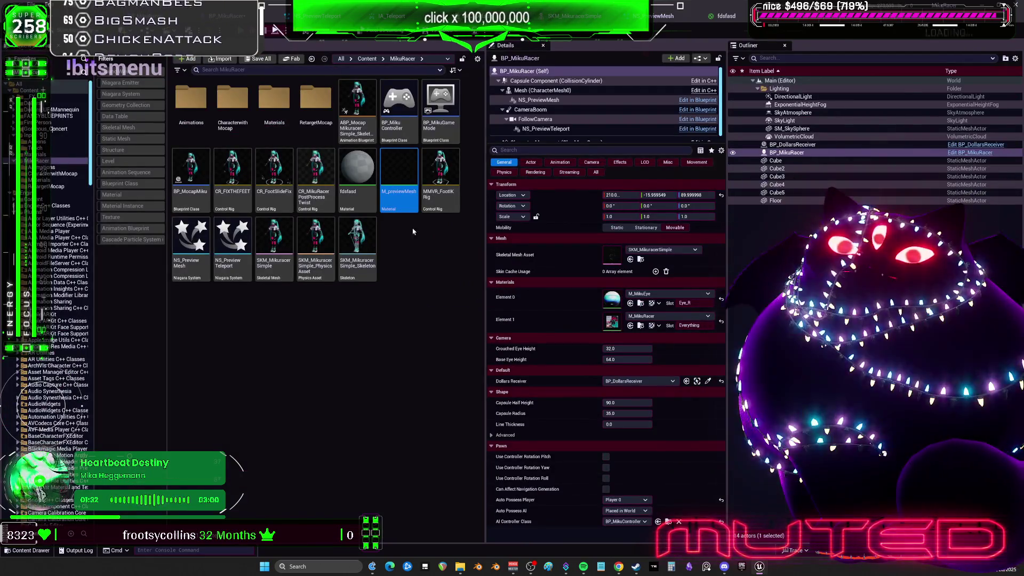
Play the game and walk the character forward and back to check the teleport preview.
{"action": "key", "text": "alt+p"}
{"action": "key", "text": "w"}
{"action": "key", "text": "s"}
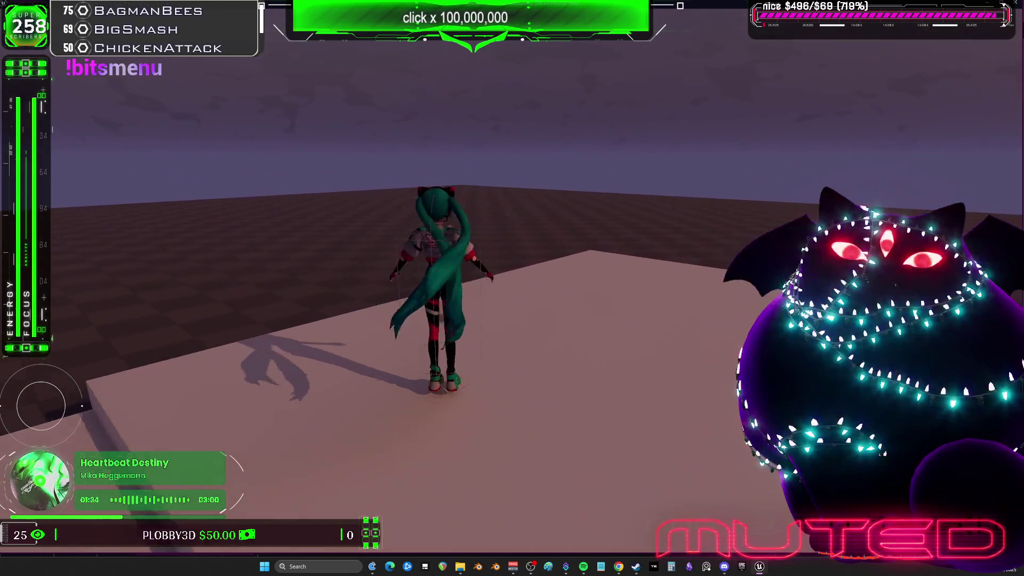
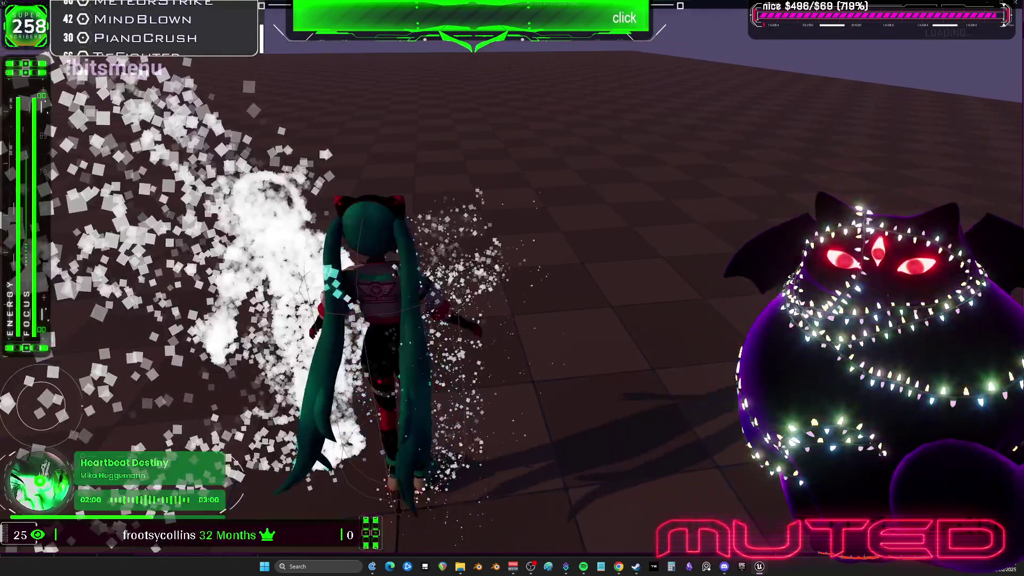
End the Play-In-Editor session to get back to the DefaultSpriteMaterial graph.
{"action": "key", "text": "Escape"}
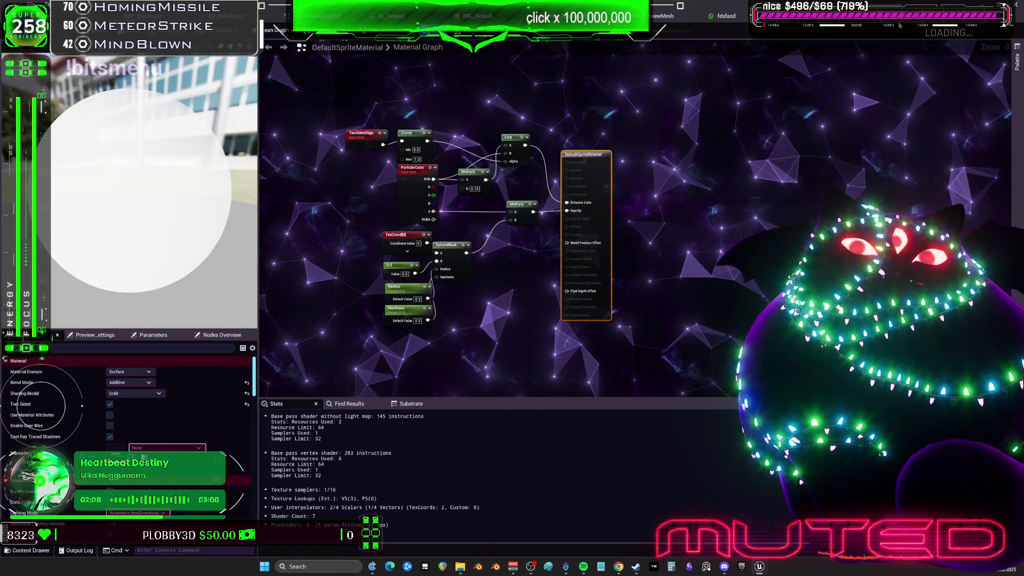
Go through the M_previewMesh tab to the NS_PreviewMesh Niagara system editor.
{"action": "left_click", "coordinate": [903, 21]}
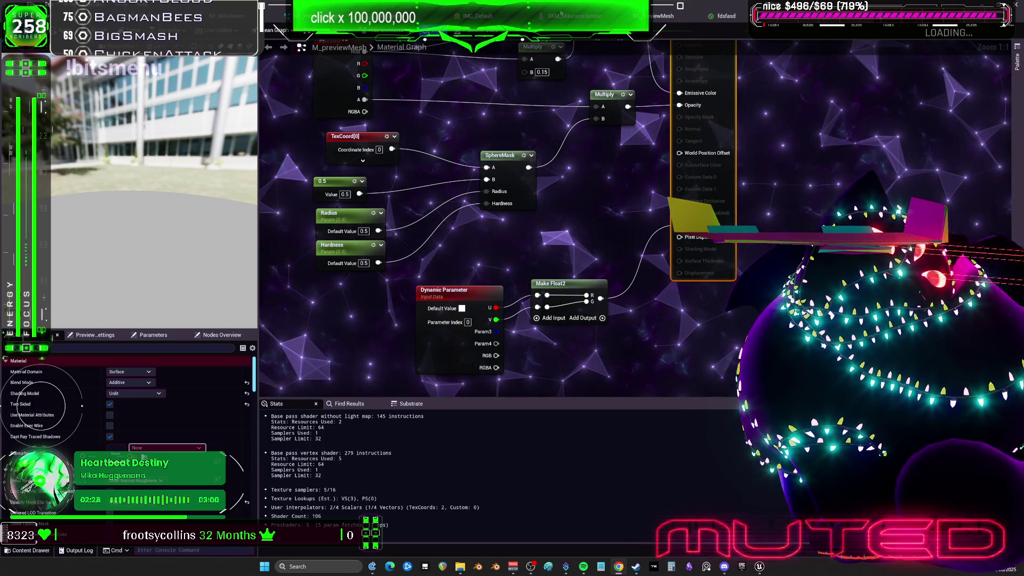
{"action": "left_click", "coordinate": [651, 18]}
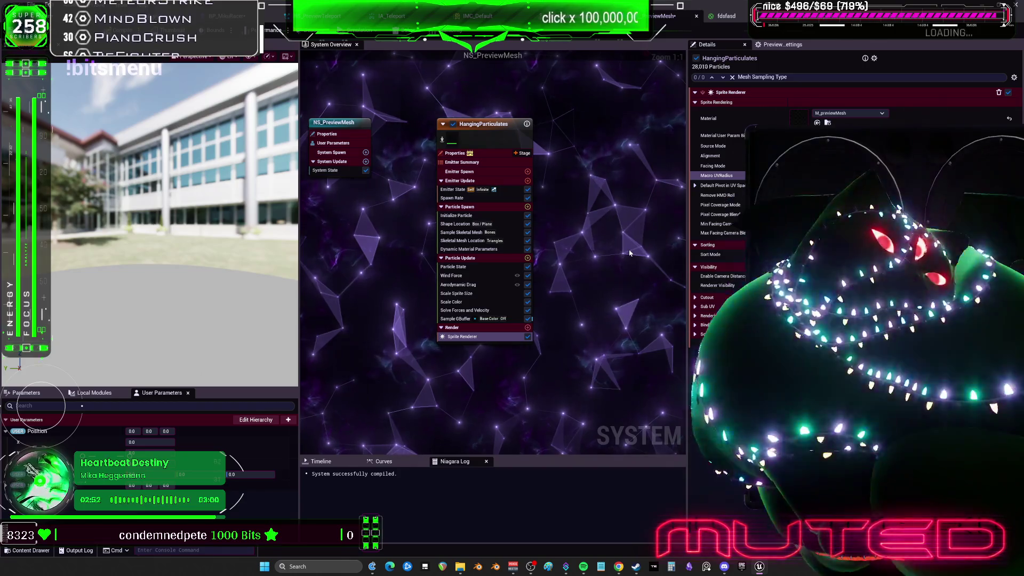
Review Sprite Renderer, Skeletal Mesh Location and Initialize Particle settings, then compile and play-test.
{"action": "left_click", "coordinate": [695, 325]}
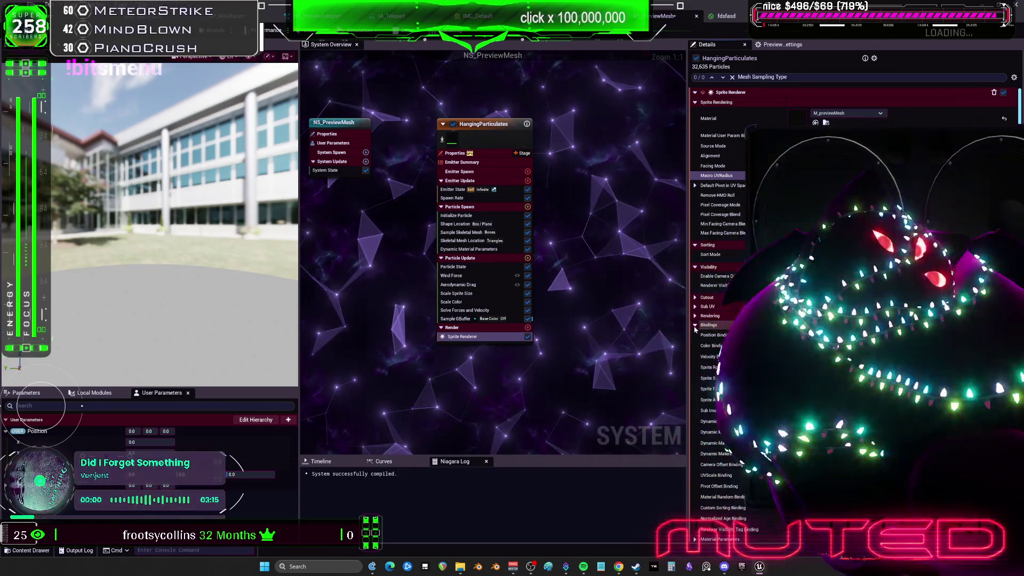
{"action": "left_click", "coordinate": [695, 297]}
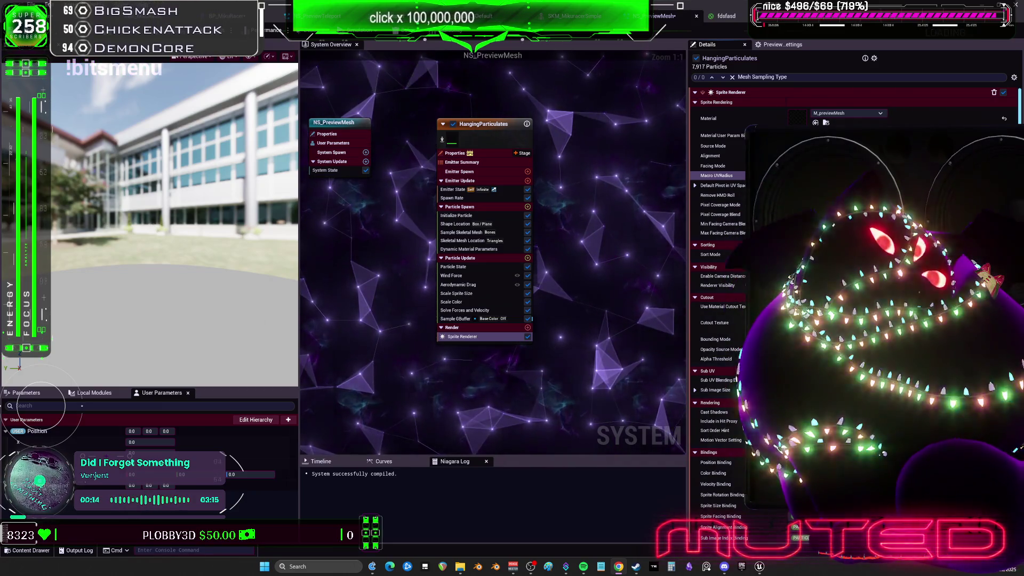
{"action": "left_click", "coordinate": [465, 241]}
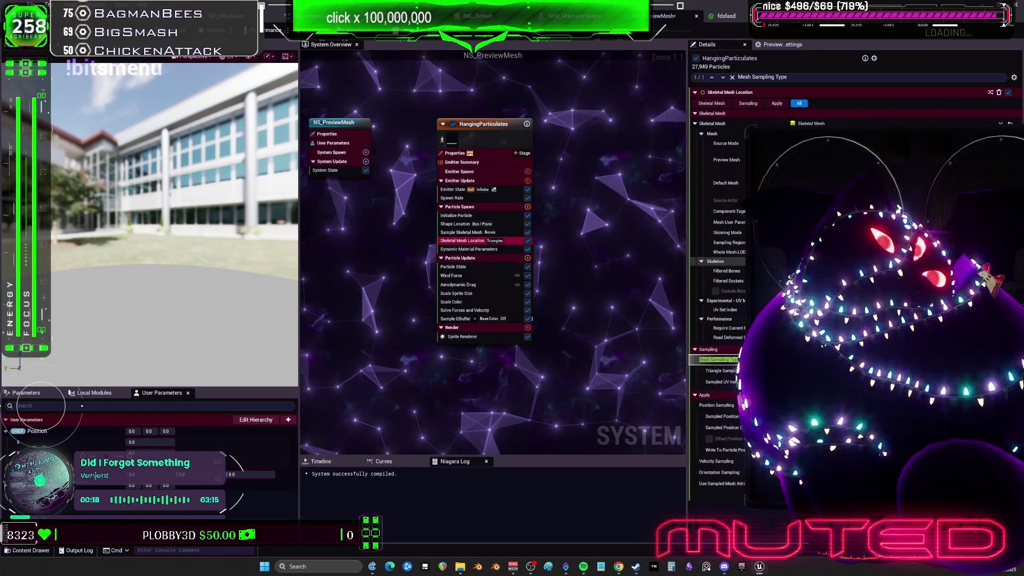
{"action": "left_click", "coordinate": [456, 216]}
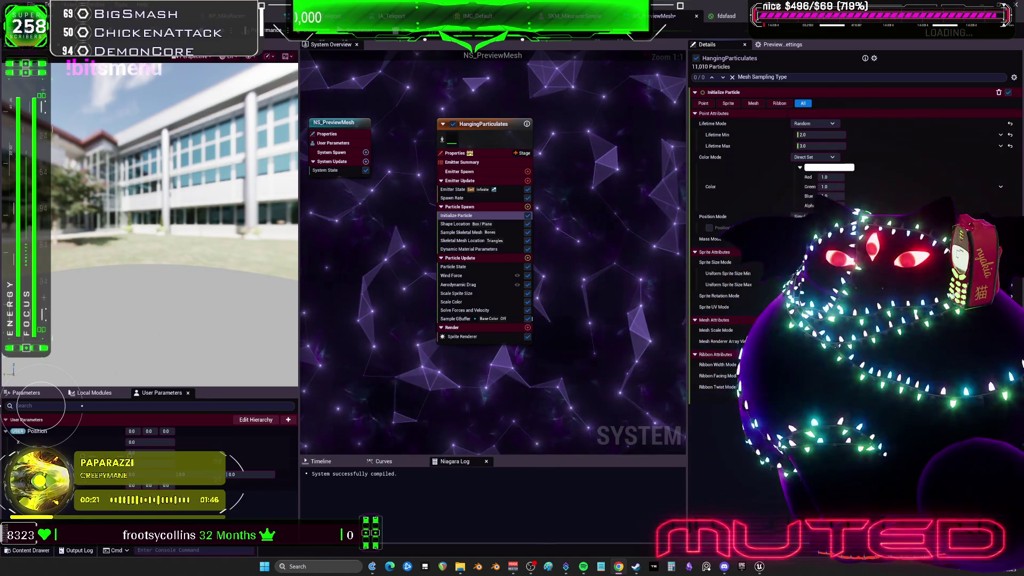
{"action": "key", "text": "ctrl+s"}
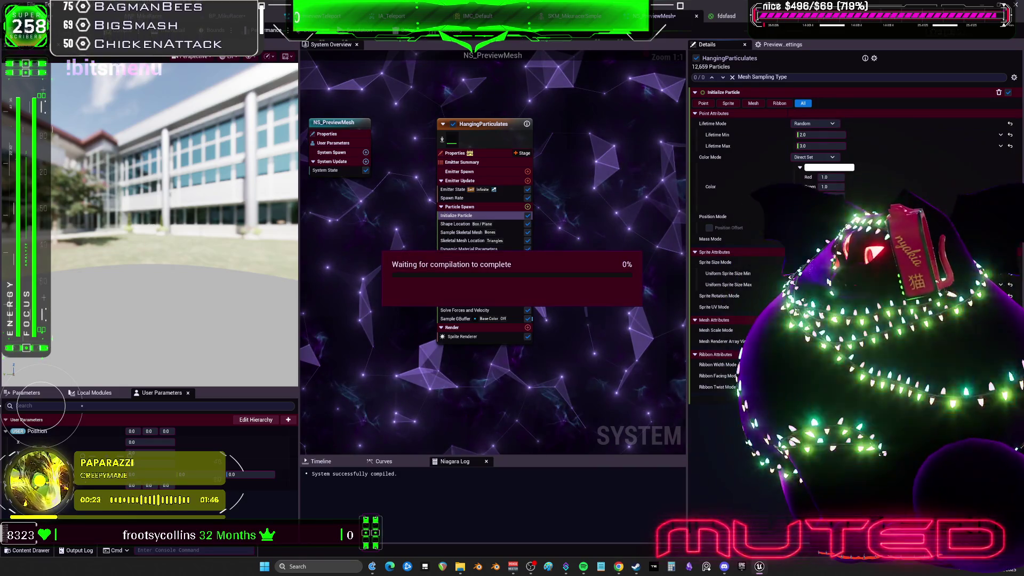
{"action": "key", "text": "alt+Tab"}
{"action": "key", "text": "alt+Tab"}
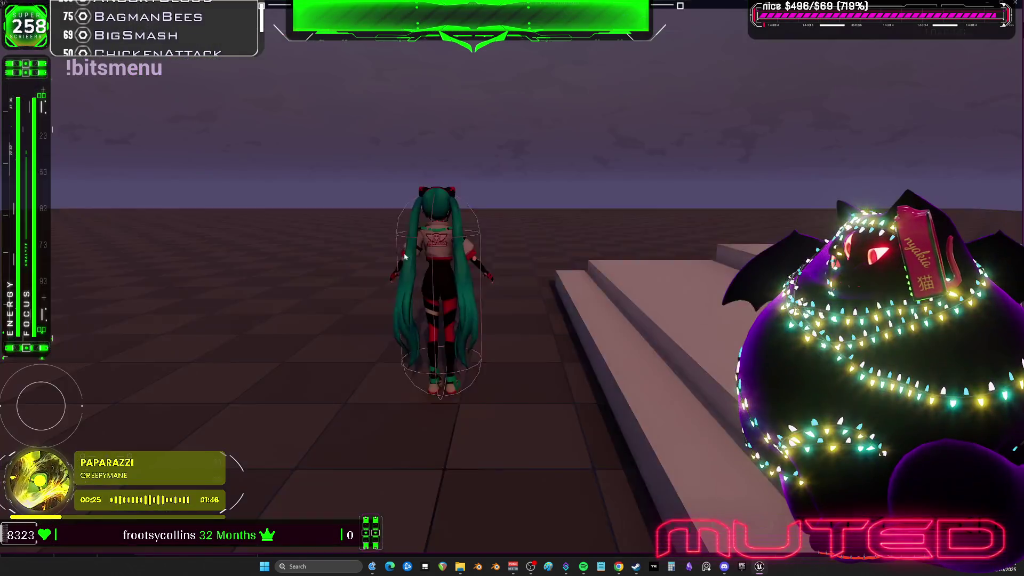
Walk the character around and off the platform with WASD to watch the particles, then stop play.
{"action": "key", "text": "d"}
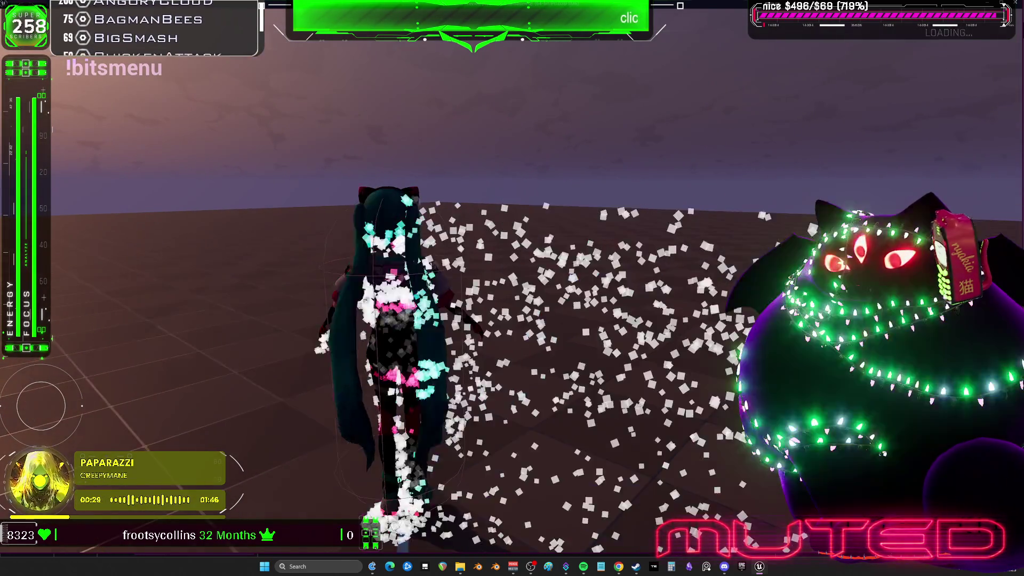
{"action": "key", "text": "a"}
{"action": "key", "text": "d"}
{"action": "key", "text": "w"}
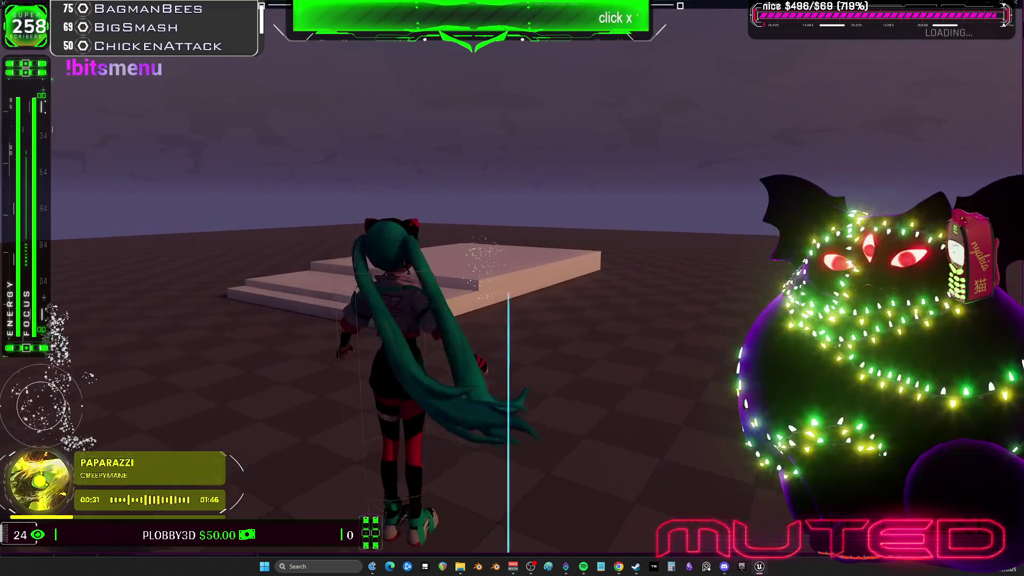
{"action": "key", "text": "w"}
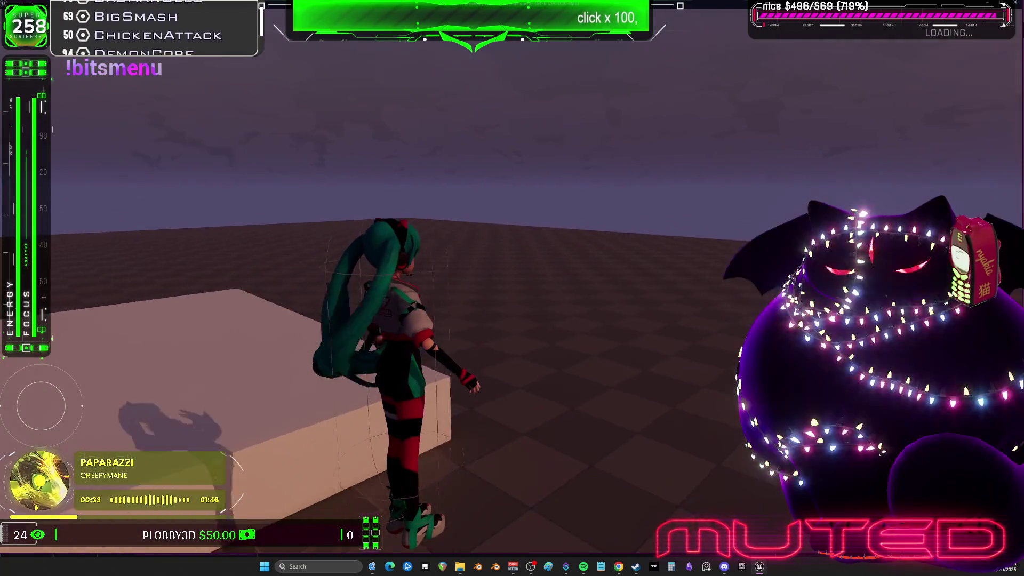
{"action": "key", "text": "w"}
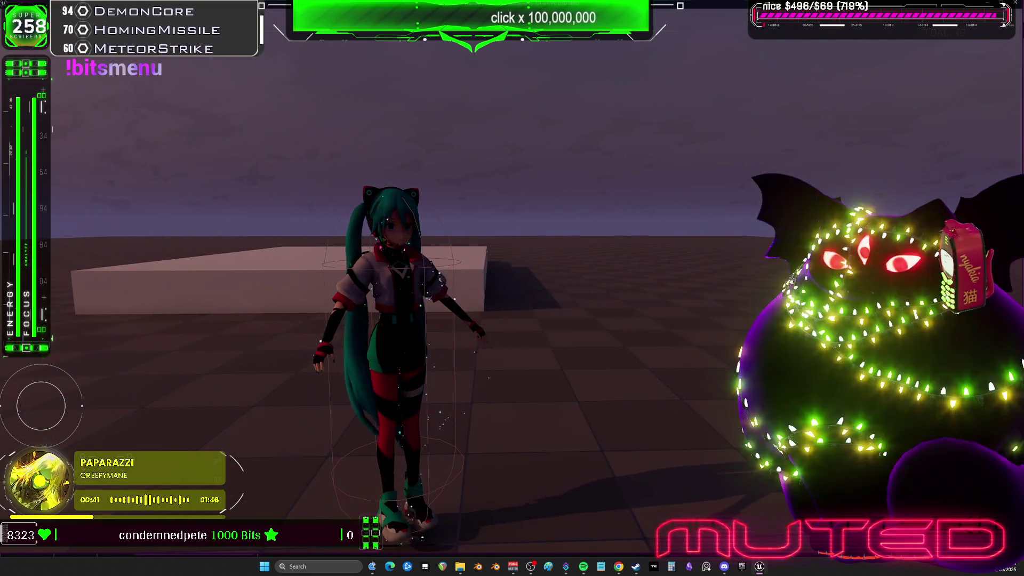
{"action": "key", "text": "Escape"}
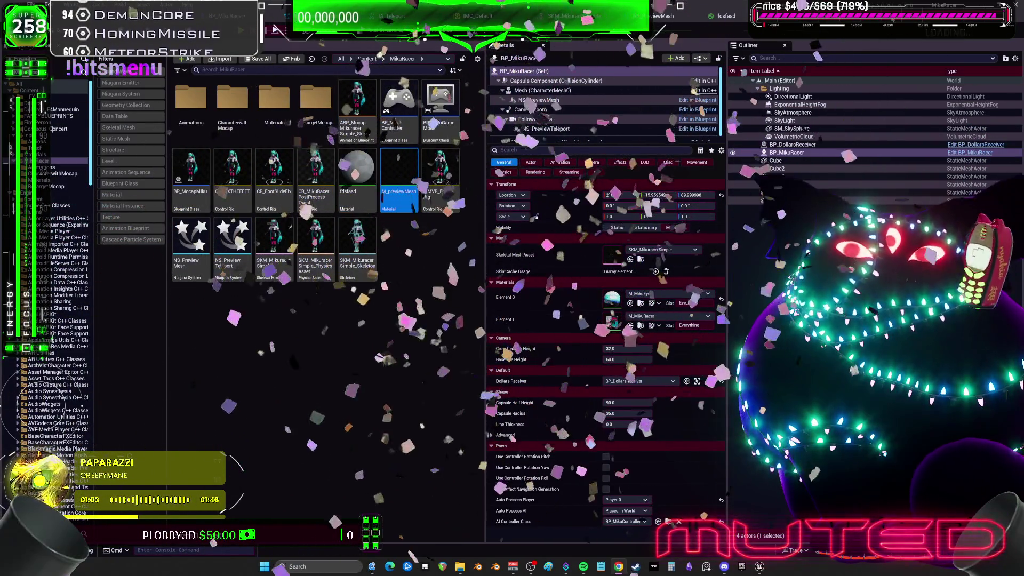
Open the M_previewMesh material from the NS_PreviewMesh Sprite Renderer.
{"action": "left_click", "coordinate": [662, 15]}
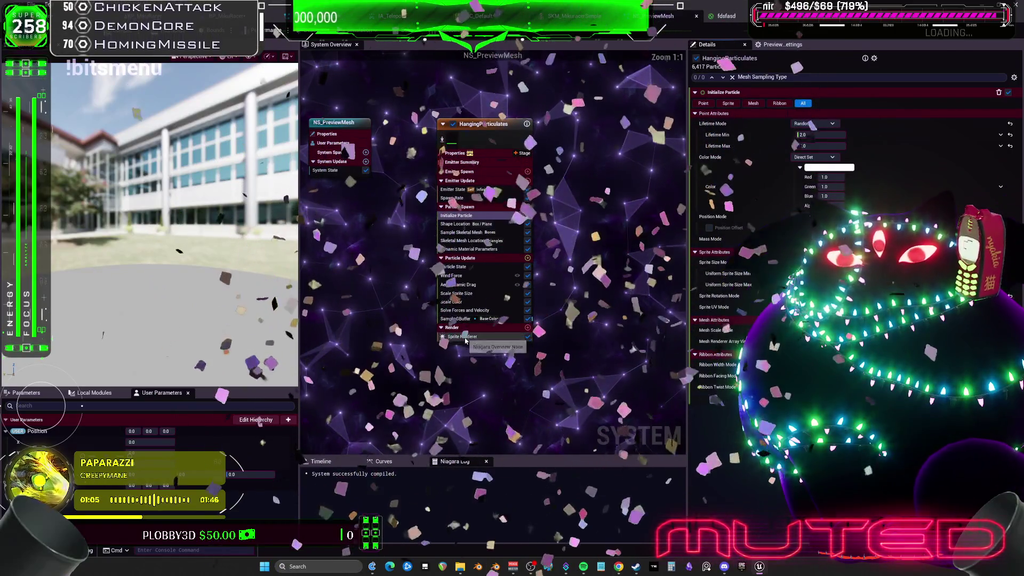
{"action": "left_click", "coordinate": [462, 337]}
{"action": "double_click", "coordinate": [798, 118]}
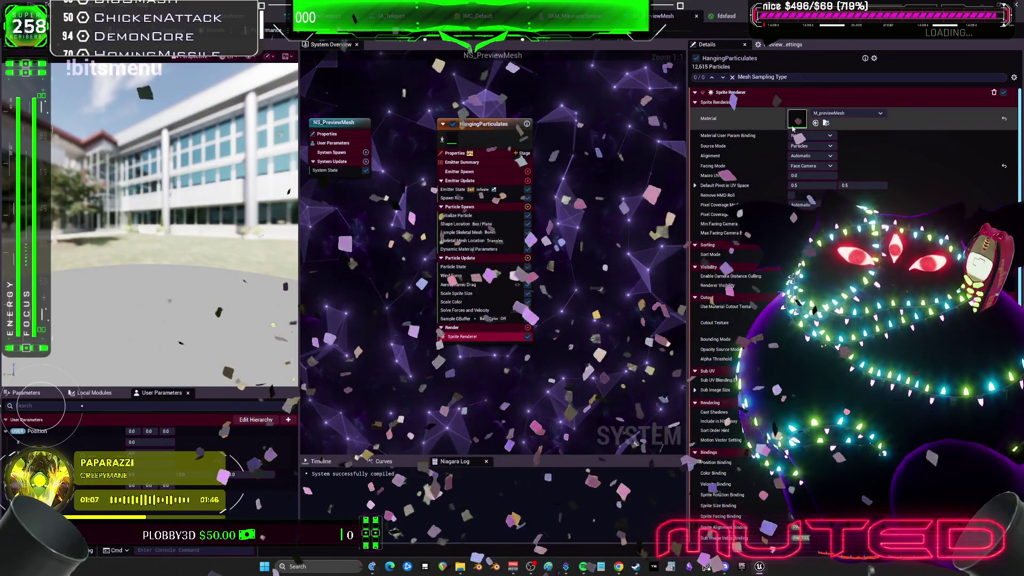
Delete the Mask (G) node, wire TexCoord into SphereMask A, and set the constant to 0.5.
{"action": "left_click_drag", "start_coordinate": [523, 206], "coordinate": [451, 188]}
{"action": "left_click", "coordinate": [476, 207]}
{"action": "key", "text": "Delete"}
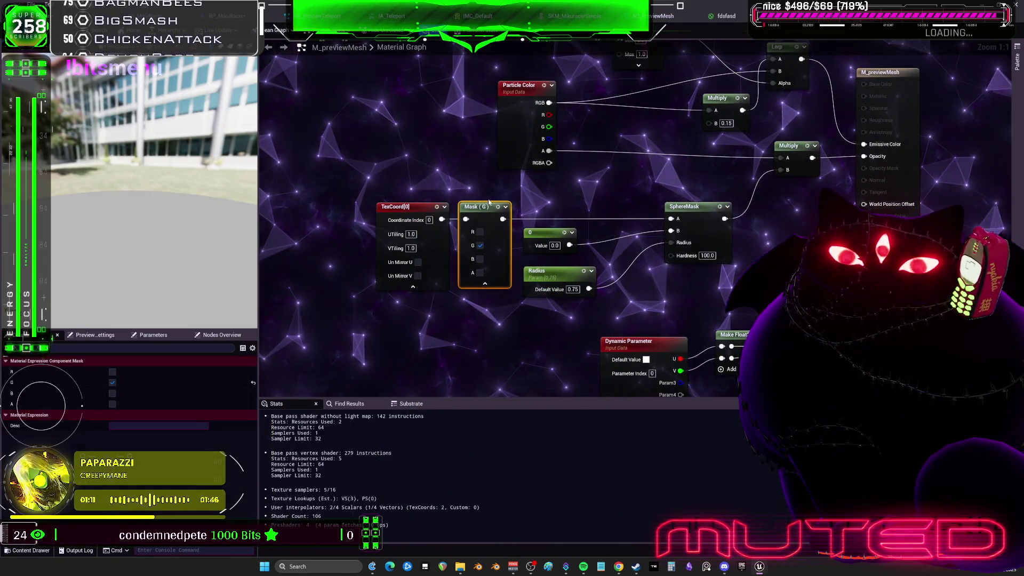
{"action": "left_click_drag", "start_coordinate": [678, 223], "coordinate": [676, 219]}
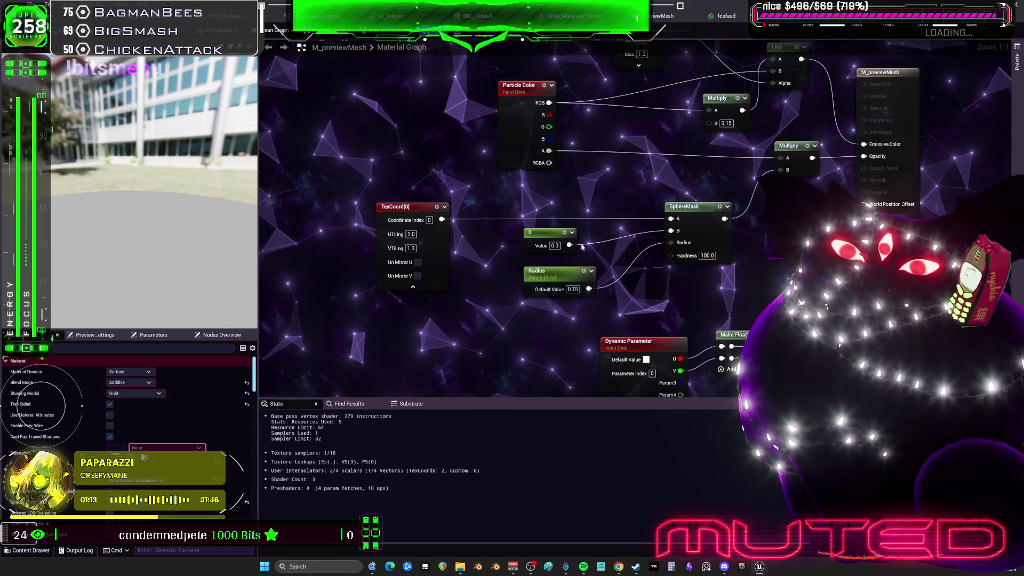
{"action": "left_click", "coordinate": [554, 245]}
{"action": "type", "text": "0.5"}
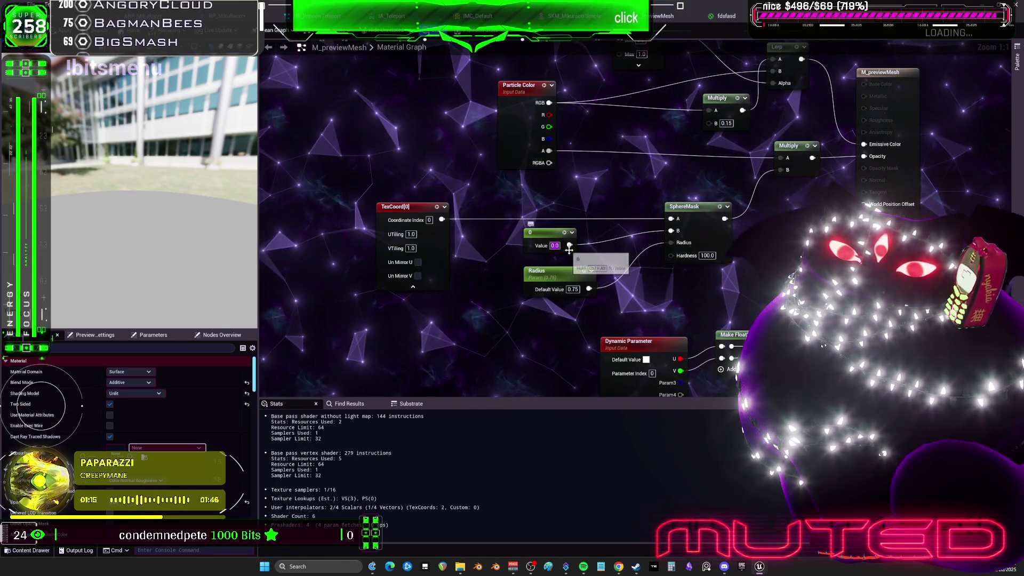
{"action": "key", "text": "Return"}
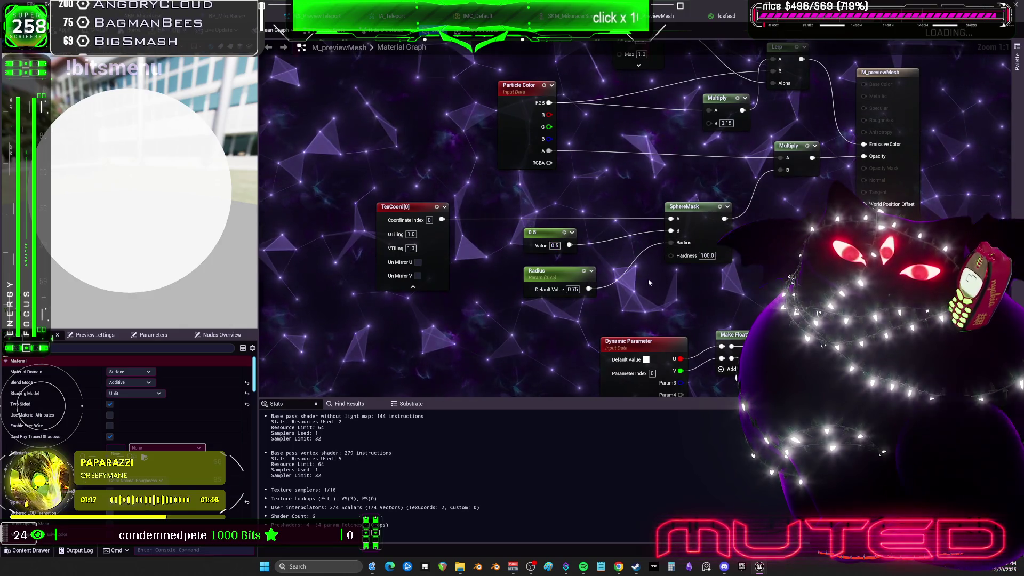
Set the SphereMask hardness to 1.0 and return to the level editor.
{"action": "mouse_move", "coordinate": [172, 233]}
{"action": "left_mouse_down"}
{"action": "mouse_move", "coordinate": [138, 232]}
{"action": "mouse_move", "coordinate": [173, 232]}
{"action": "left_mouse_up"}
{"action": "type", "text": "0.2"}
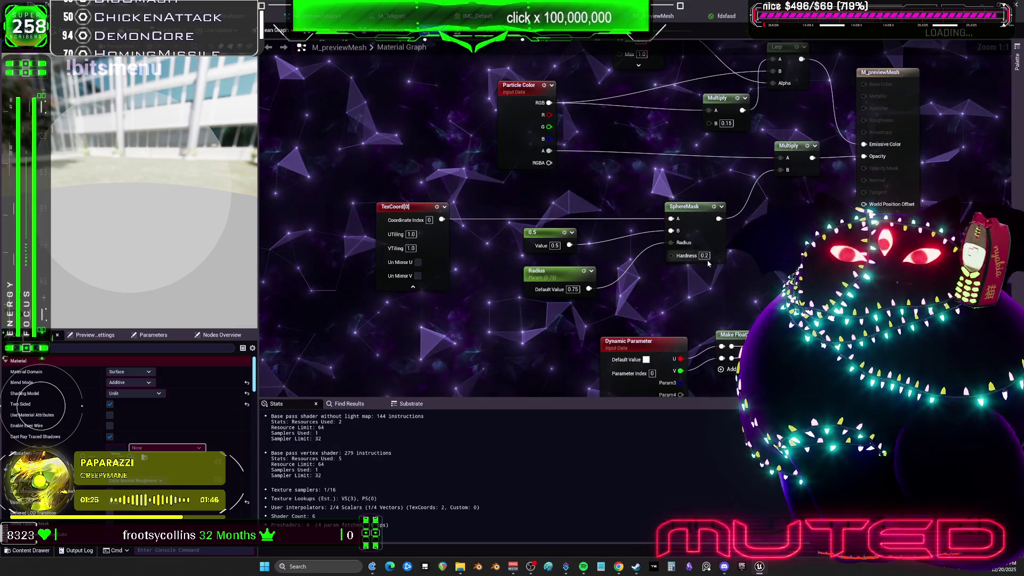
{"action": "type", "text": "1"}
{"action": "key", "text": "Return"}
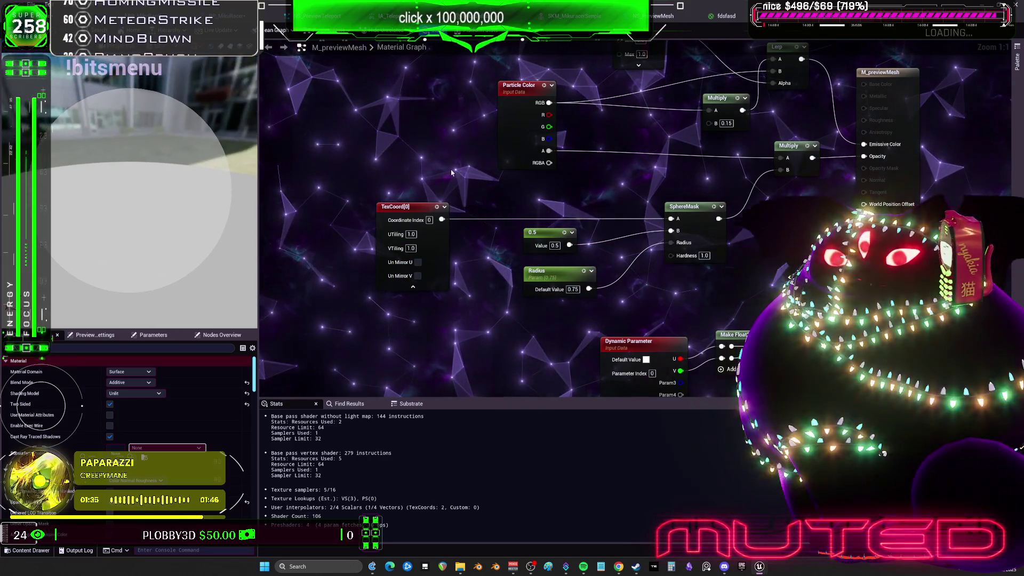
{"action": "mouse_move", "coordinate": [654, 177]}
{"action": "left_mouse_down"}
{"action": "mouse_move", "coordinate": [602, 246]}
{"action": "mouse_move", "coordinate": [600, 159]}
{"action": "left_mouse_up"}
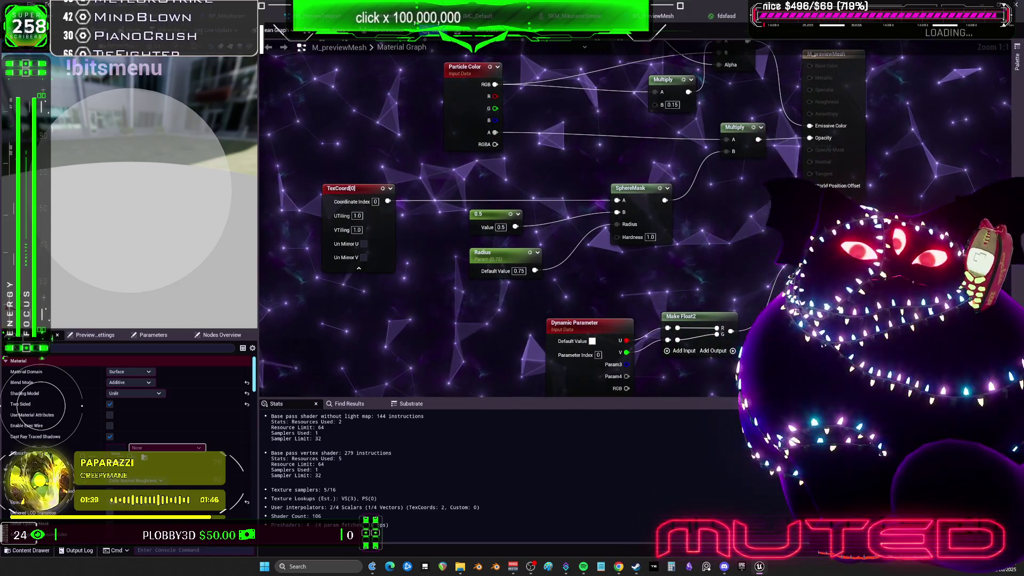
{"action": "left_click", "coordinate": [276, 29]}
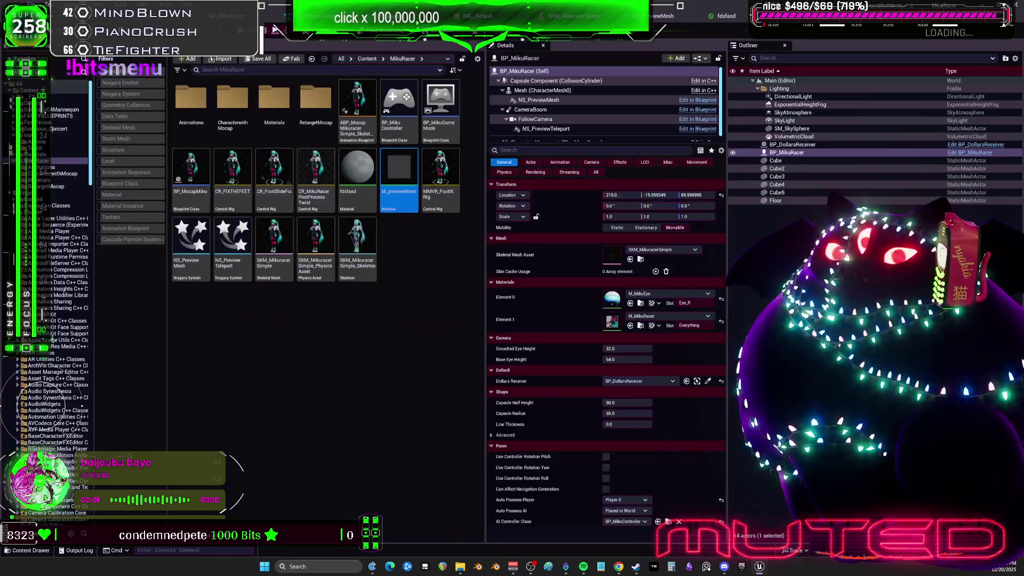
Play the level, move the character with D and S to watch the round-particle dissolve, then stop.
{"action": "left_click", "coordinate": [276, 29]}
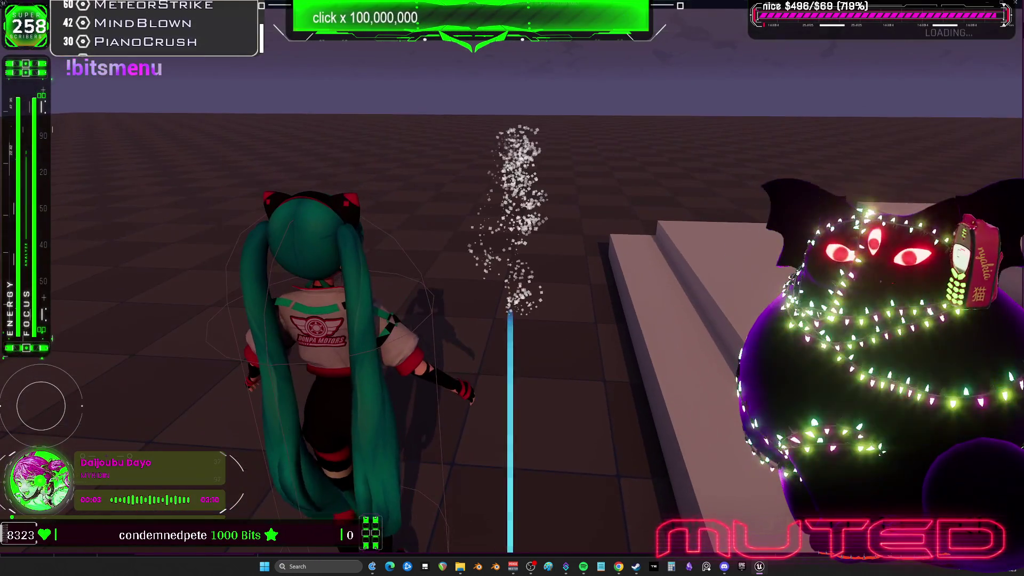
{"action": "key", "text": "d"}
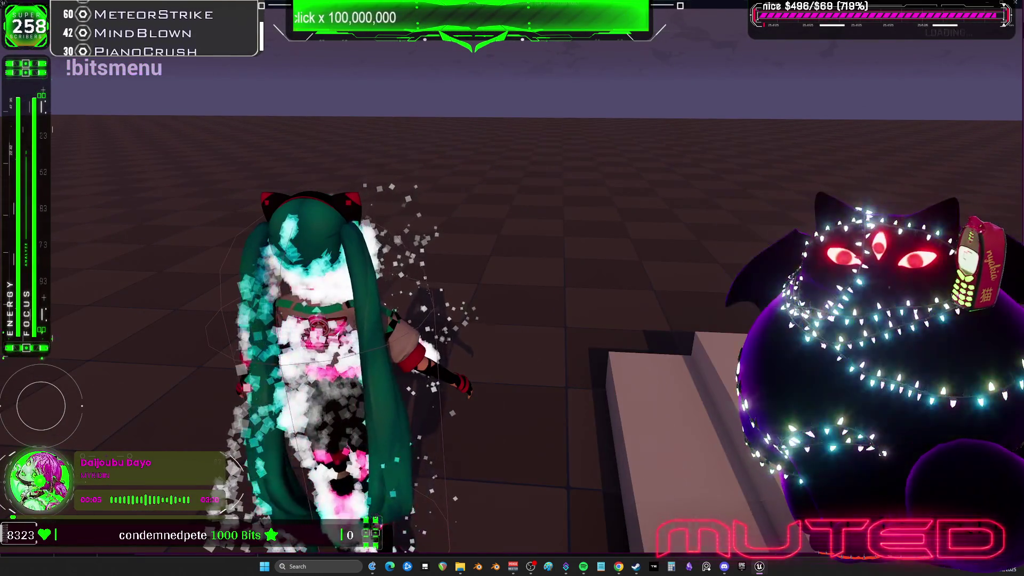
{"action": "key", "text": "s"}
{"action": "key", "text": "Escape"}
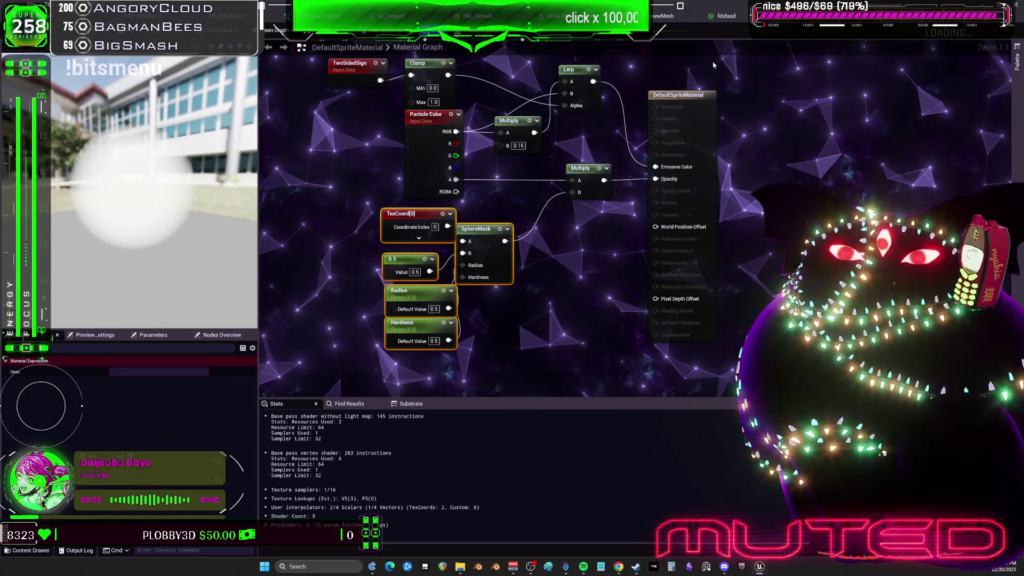
Connect the SphereMask output to the B input of the Multiply driving Opacity.
{"action": "left_click_drag", "start_coordinate": [527, 260], "coordinate": [547, 230]}
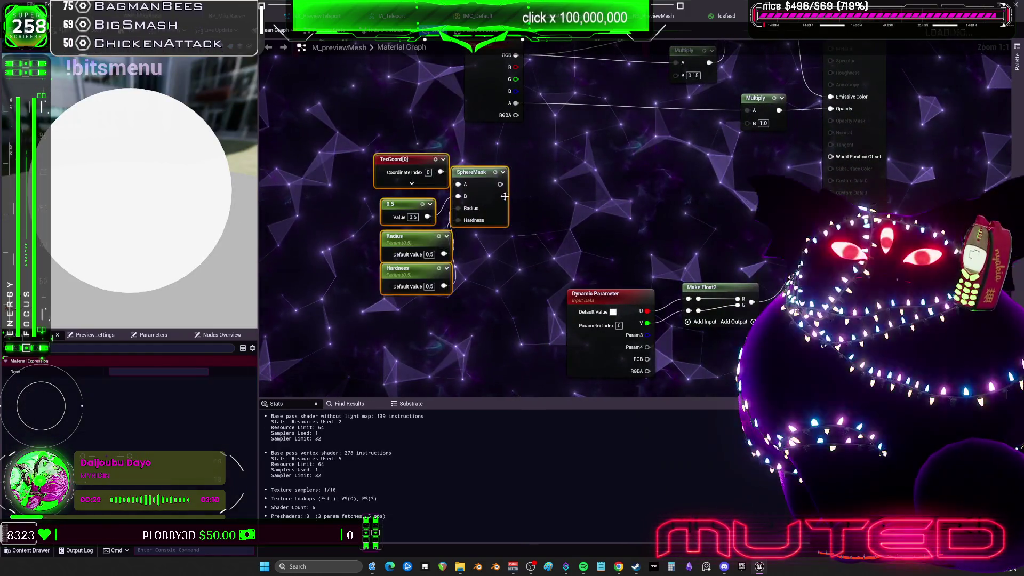
{"action": "left_click_drag", "start_coordinate": [751, 124], "coordinate": [752, 123]}
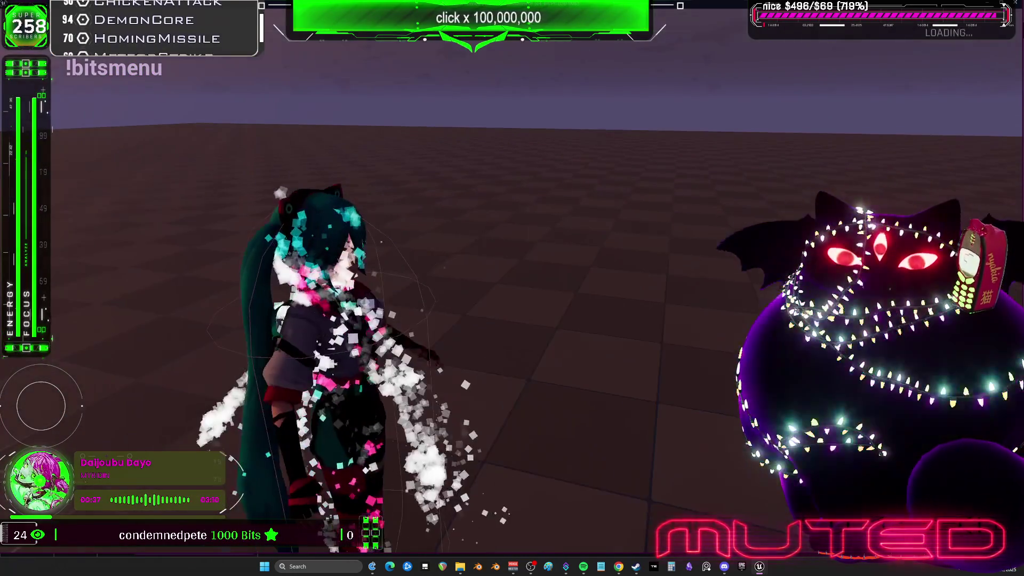
End the play session and bring up the NS_PreviewMesh Niagara system.
{"action": "key", "text": "Escape"}
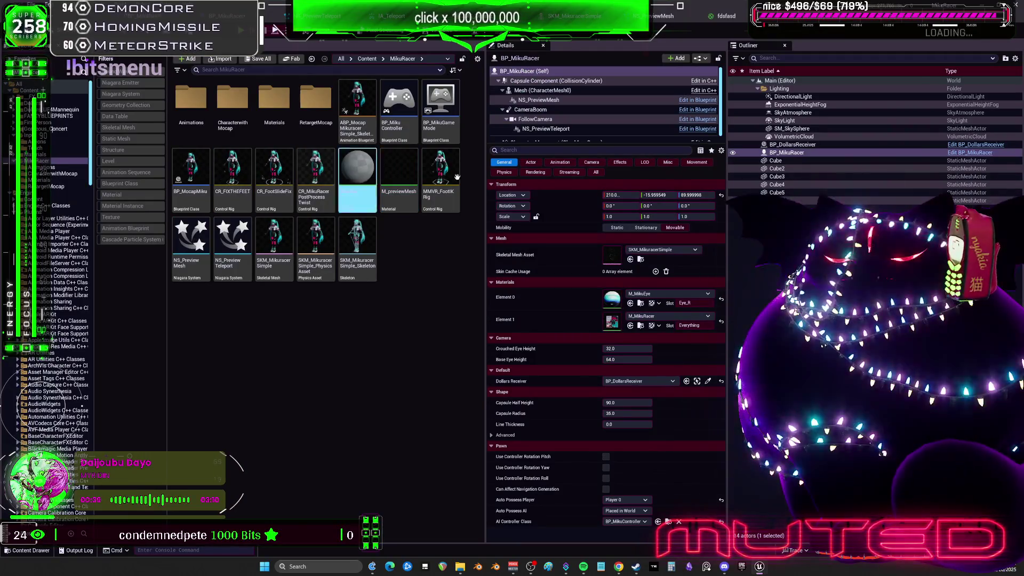
{"action": "left_click", "coordinate": [683, 18]}
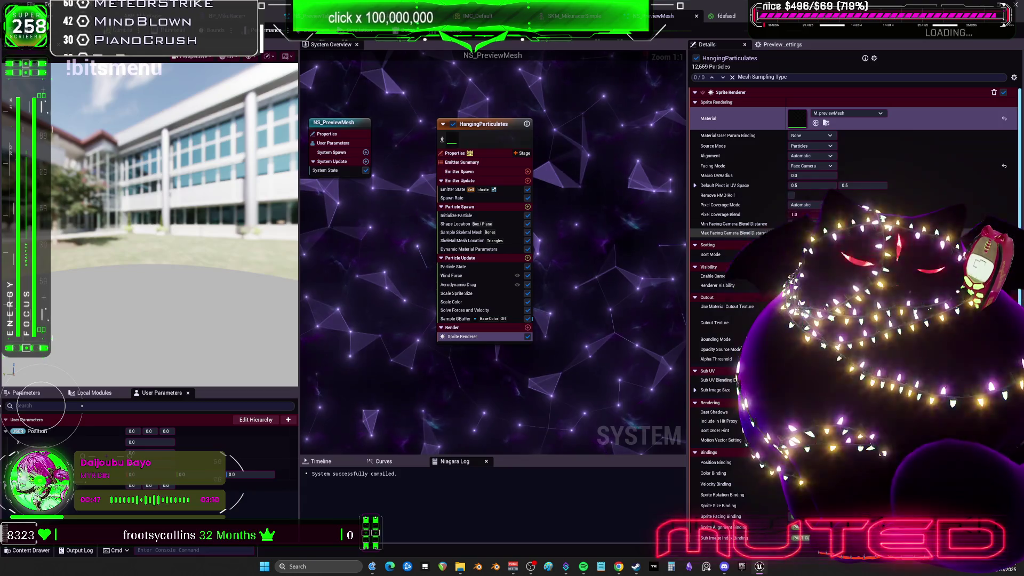
Raise the Scale Color curve's first key from 0 to 1, then check Scale Sprite Size.
{"action": "left_click", "coordinate": [458, 318]}
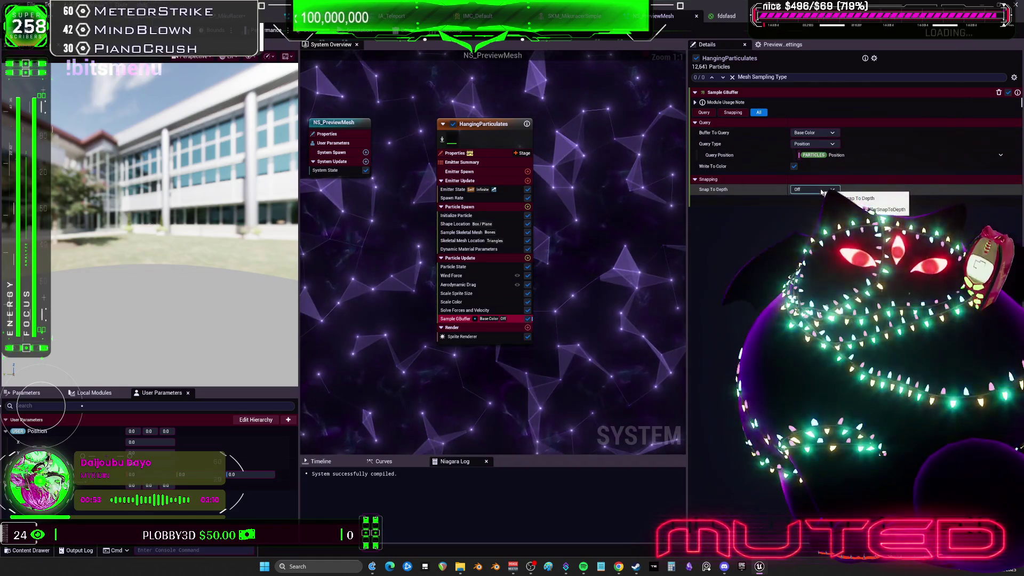
{"action": "left_click", "coordinate": [453, 302]}
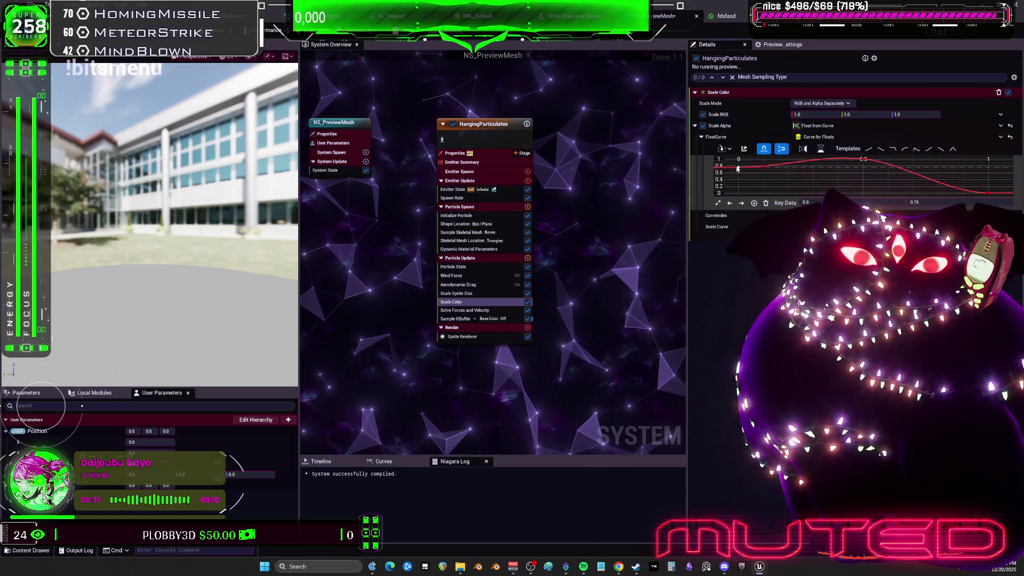
{"action": "left_click_drag", "start_coordinate": [738, 192], "coordinate": [740, 161]}
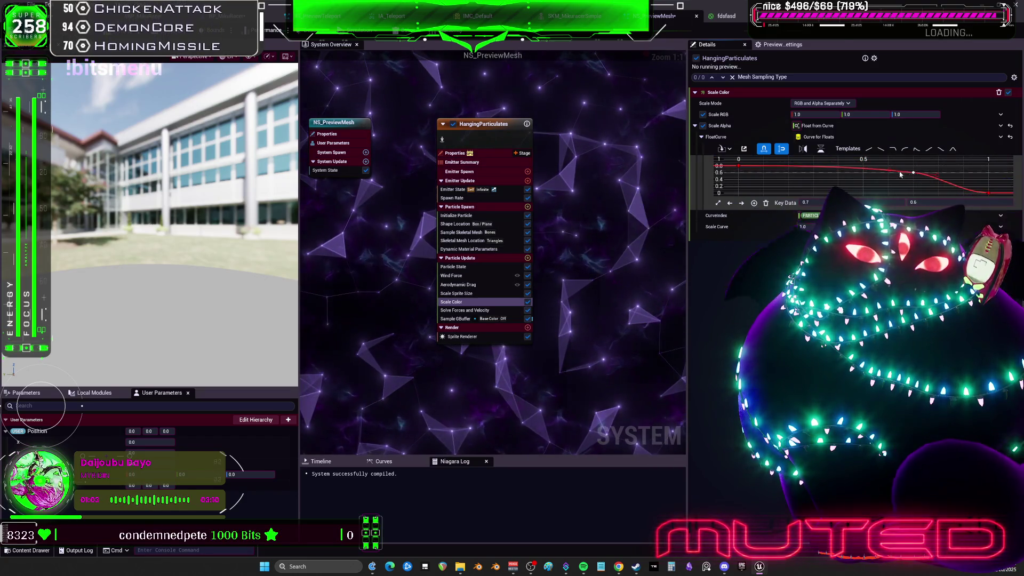
{"action": "left_click", "coordinate": [481, 293]}
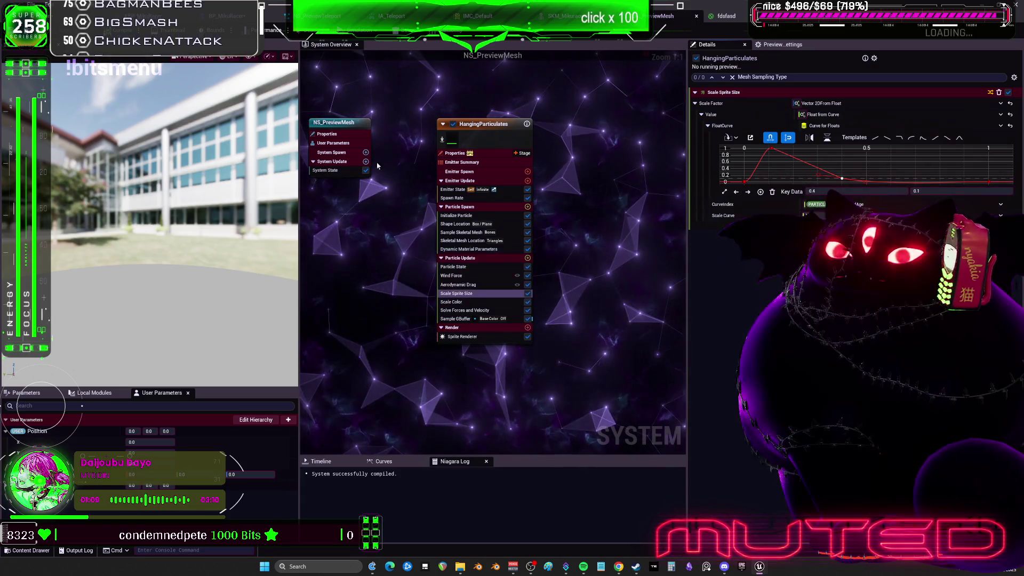
{"action": "key", "text": "ctrl+Tab"}
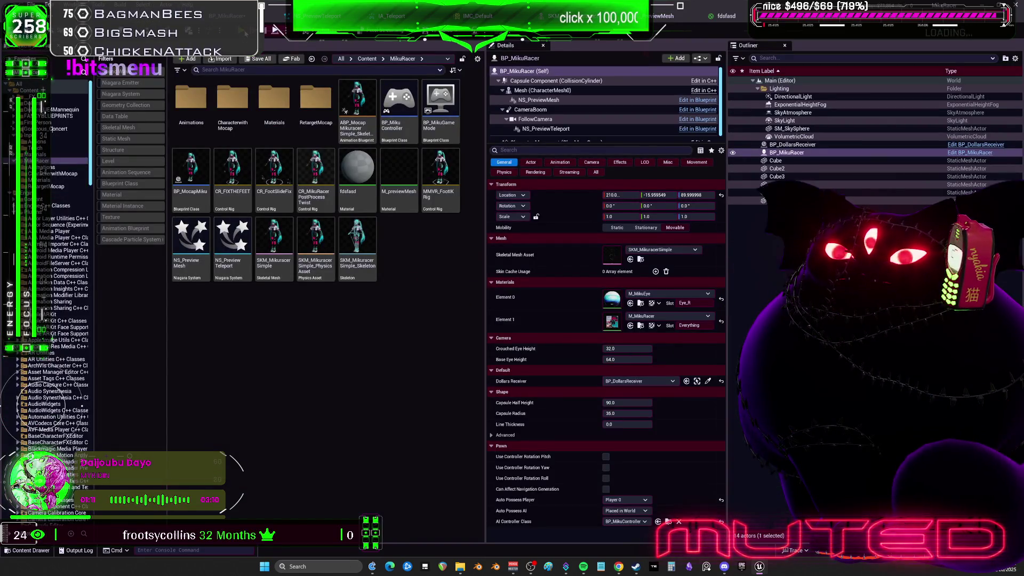
Play-test the teleport particles, stop, and reopen the NS_PreviewMesh system.
{"action": "key", "text": "alt+p"}
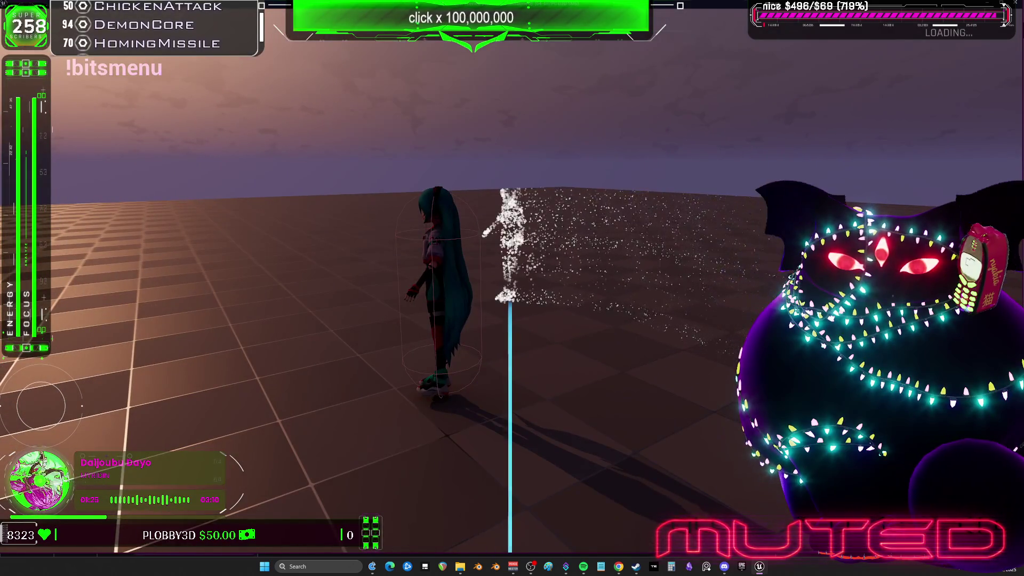
{"action": "key", "text": "Escape"}
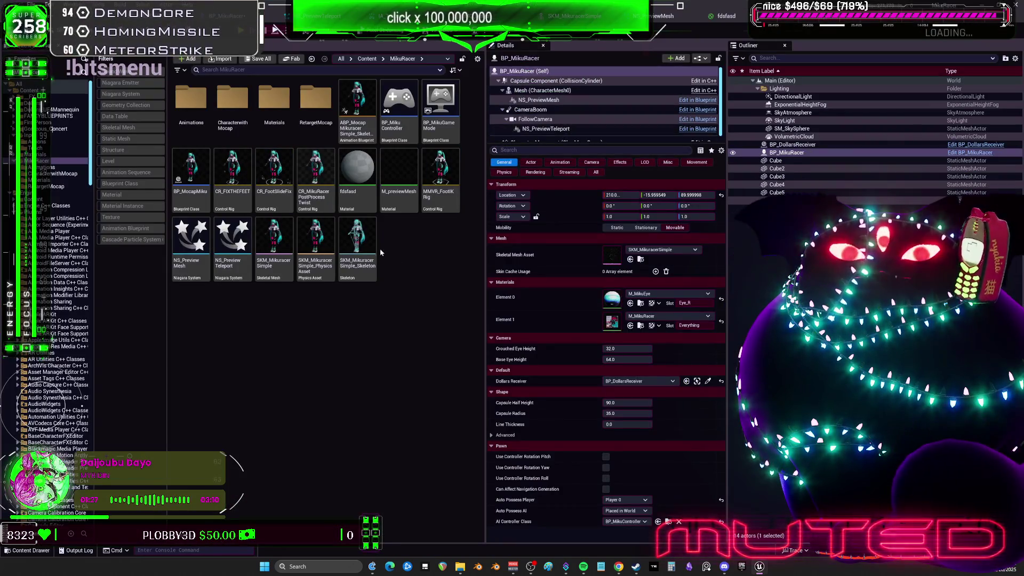
{"action": "left_click", "coordinate": [661, 15]}
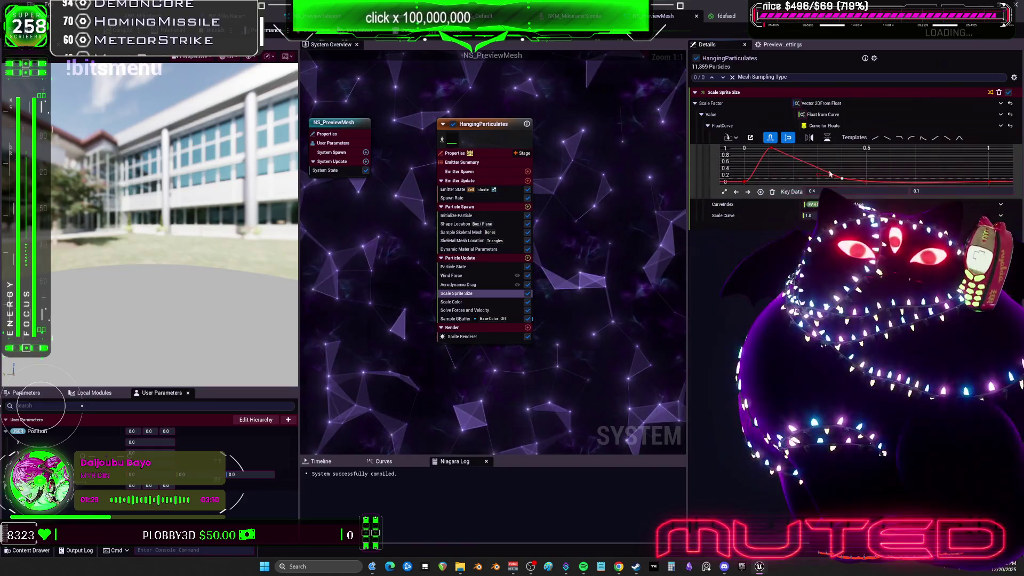
Set the emitter's Spawn Rate to 80.
{"action": "left_click", "coordinate": [453, 198]}
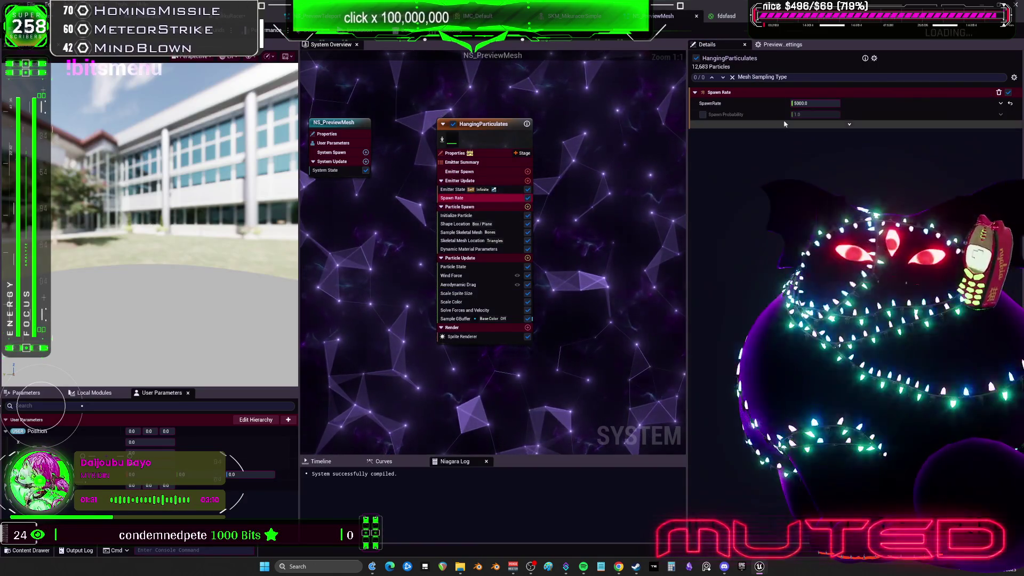
{"action": "left_click", "coordinate": [815, 103]}
{"action": "type", "text": "80"}
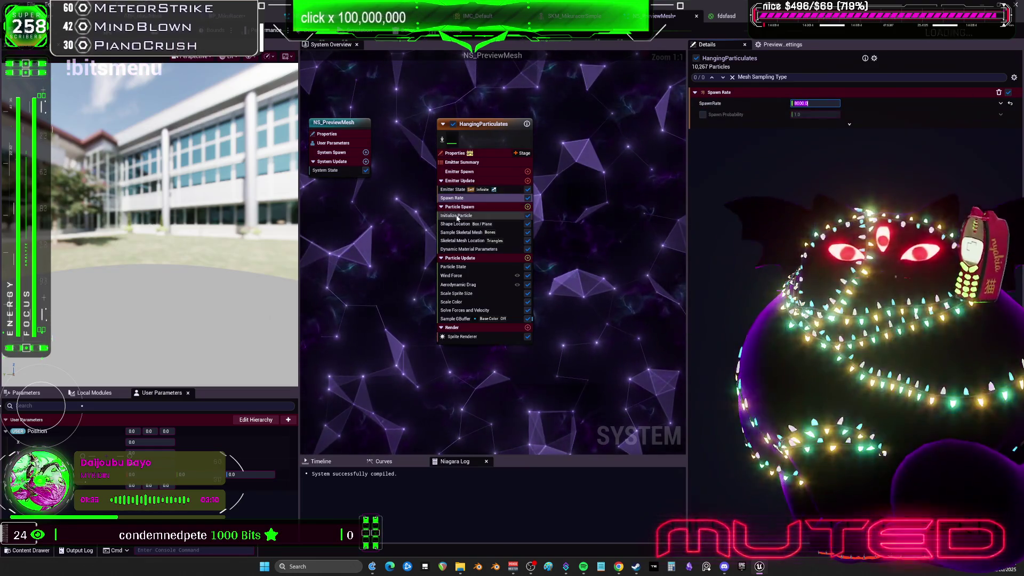
Set Initialize Particle Lifetime Min 0.2 and Max 1.0, then save the system.
{"action": "left_click", "coordinate": [456, 215]}
{"action": "left_click", "coordinate": [820, 134]}
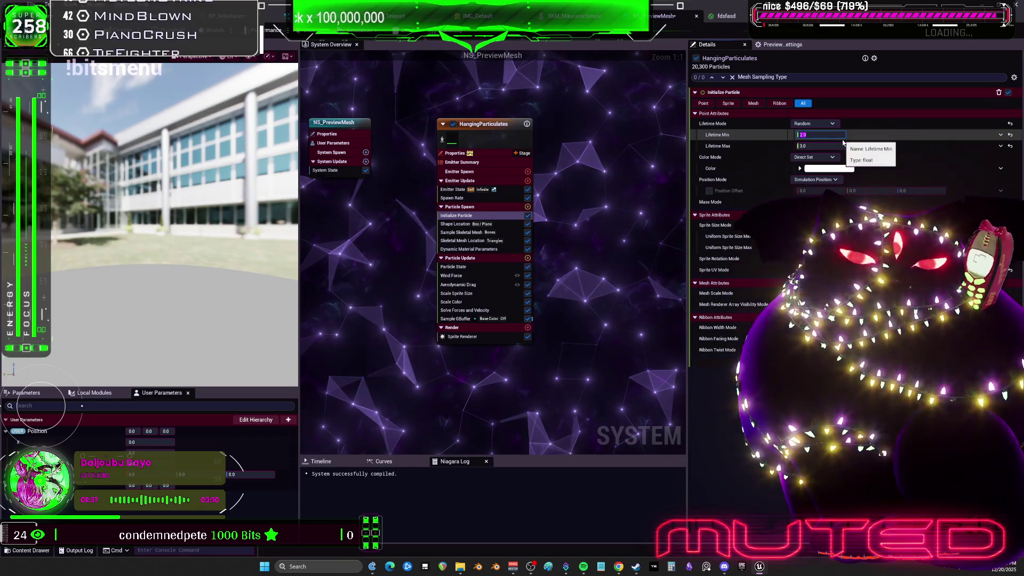
{"action": "type", "text": "0.2"}
{"action": "key", "text": "Tab"}
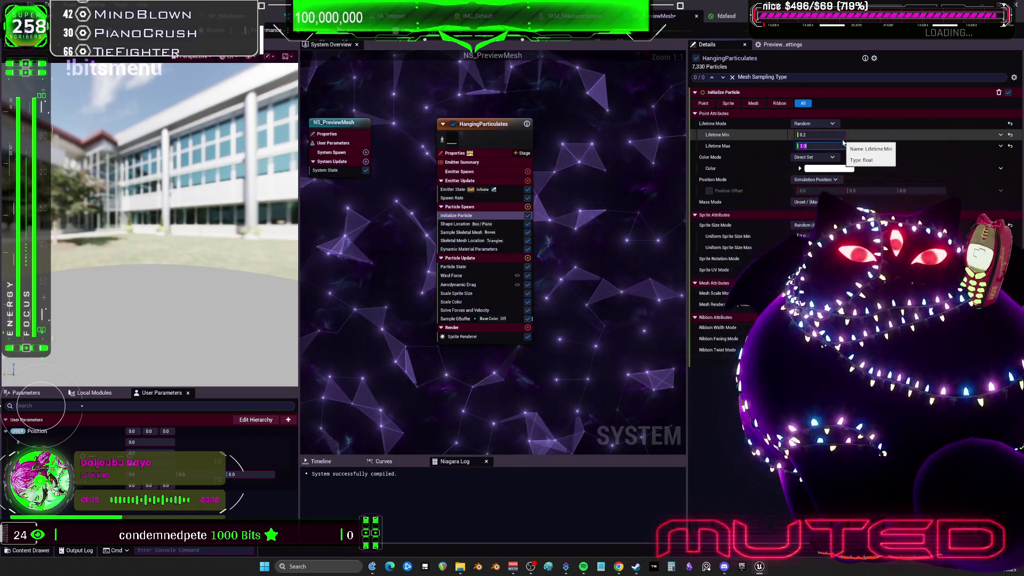
{"action": "type", "text": "1.0"}
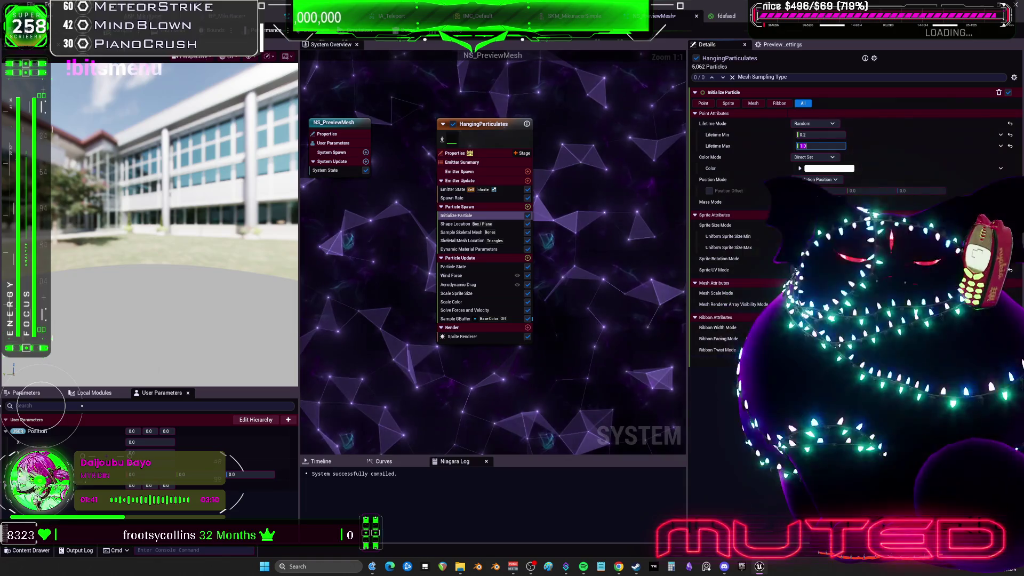
{"action": "key", "text": "ctrl+s"}
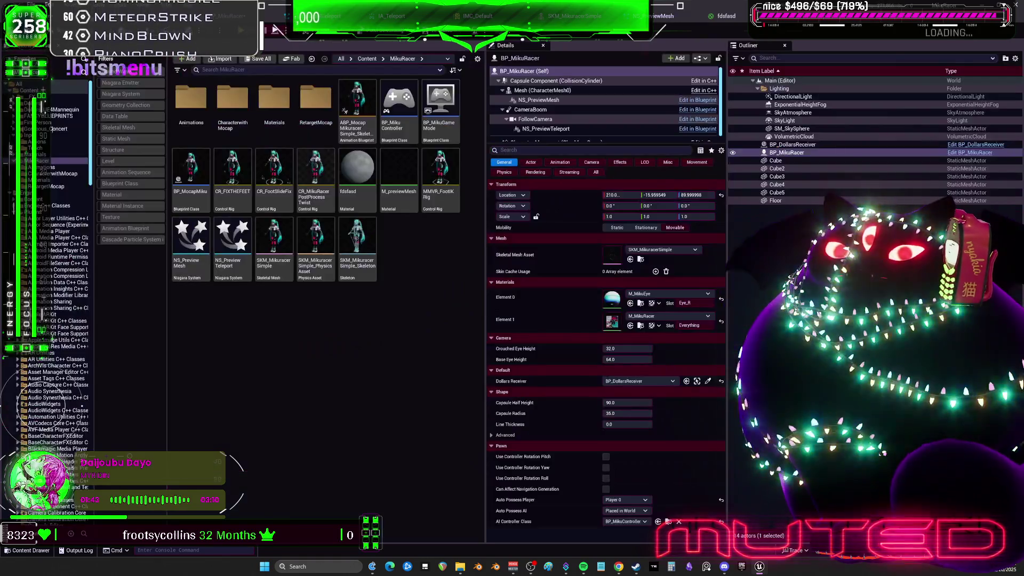
Play the level and walk the character to check the shorter-lived particles, then return to NS_PreviewMesh.
{"action": "key", "text": "alt+p"}
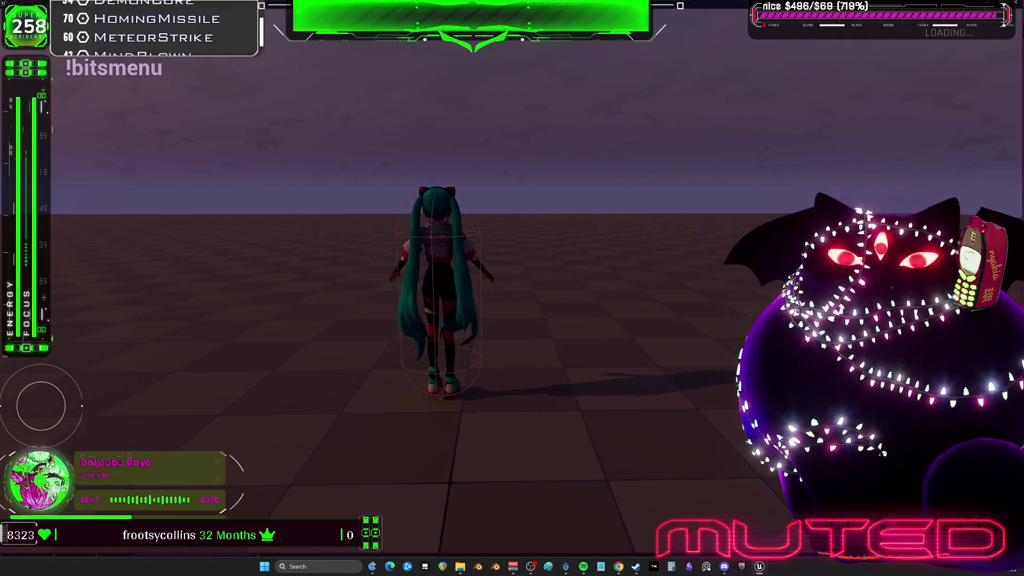
{"action": "key", "text": "w"}
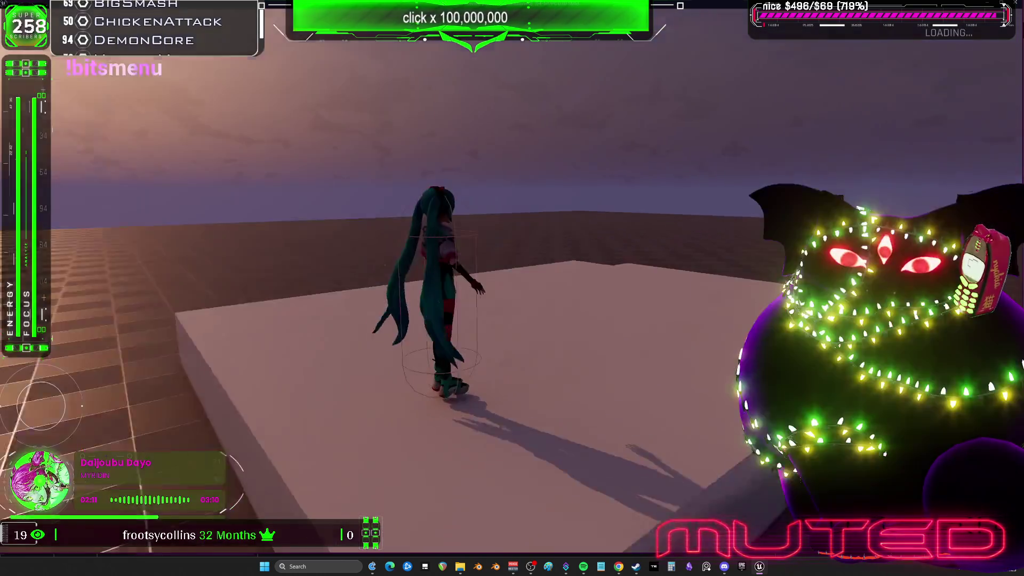
{"action": "key", "text": "Escape"}
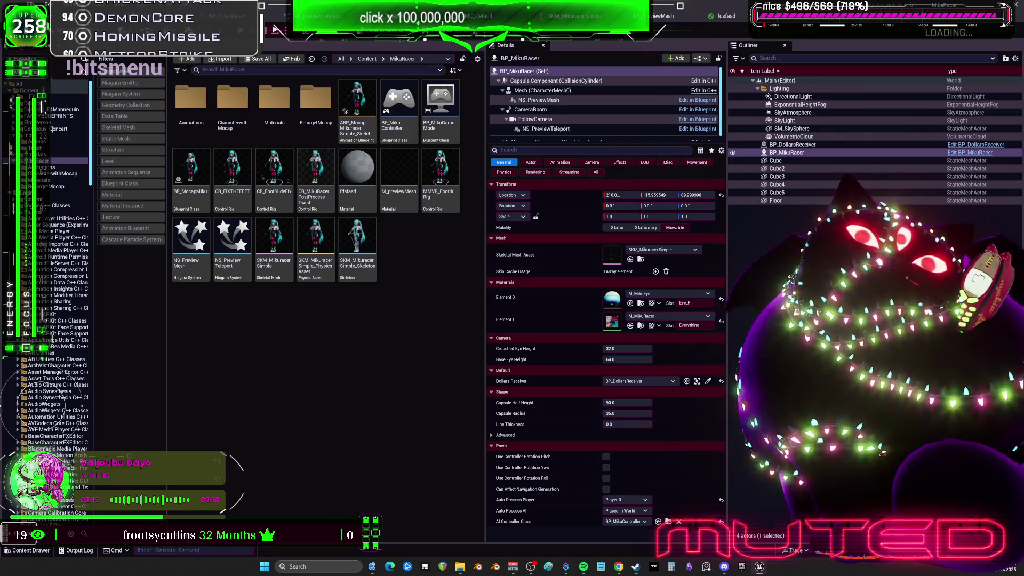
{"action": "left_click", "coordinate": [664, 23]}
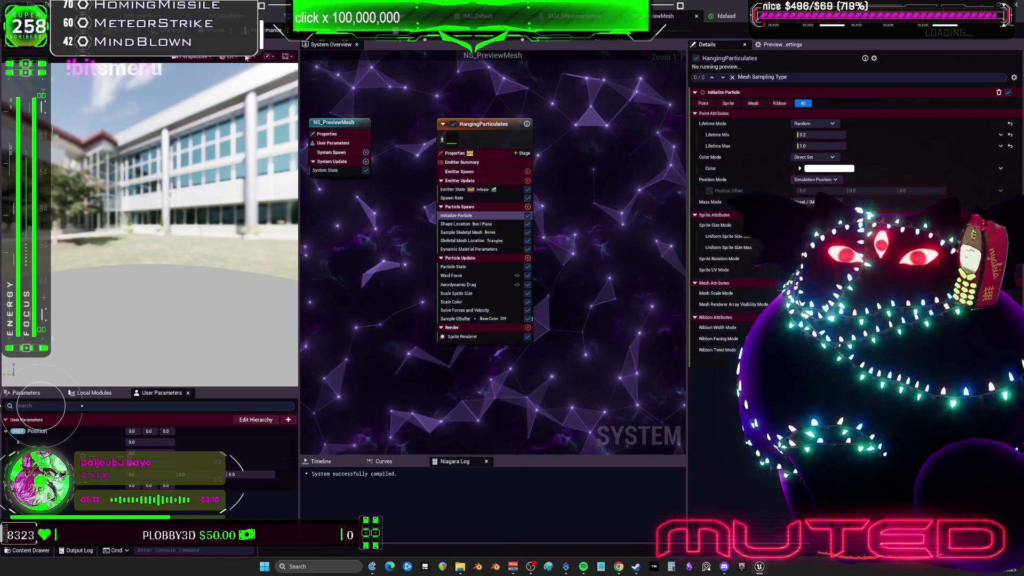
In BP_MikuRacer, go to the TeleportCharacter event and make the actor relocation use teleport.
{"action": "left_click", "coordinate": [240, 15]}
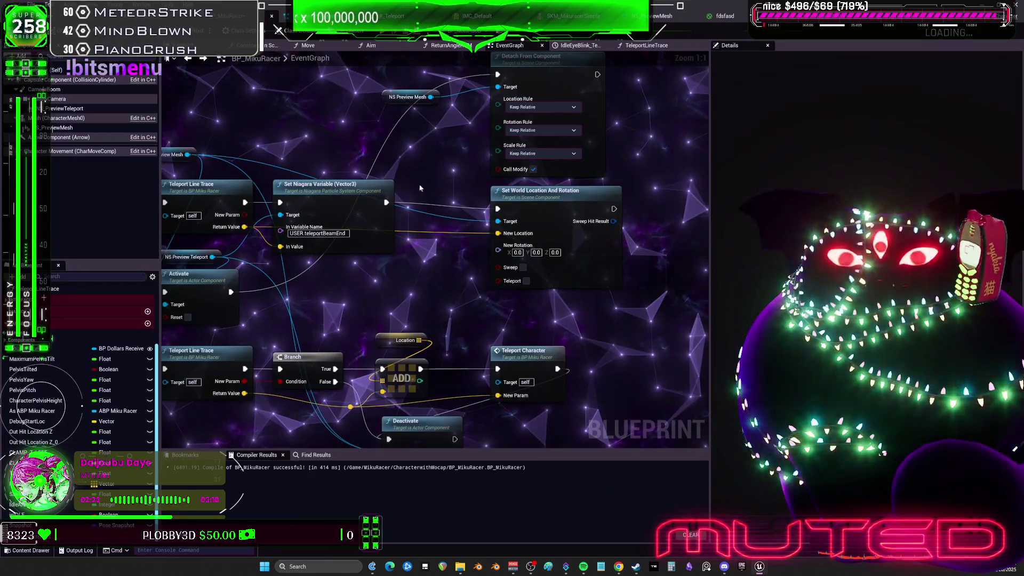
{"action": "double_click", "coordinate": [531, 325]}
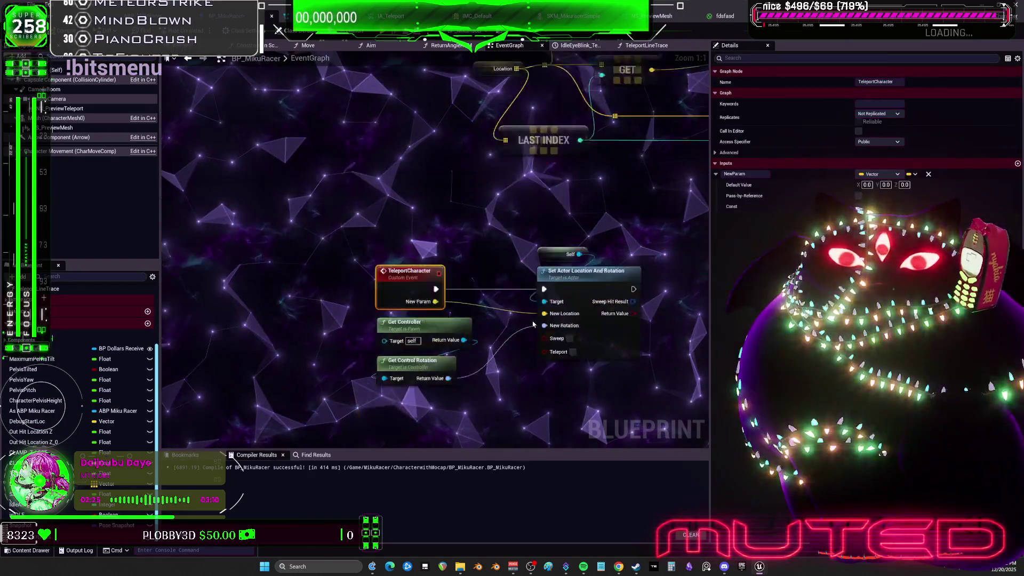
{"action": "left_click", "coordinate": [597, 314]}
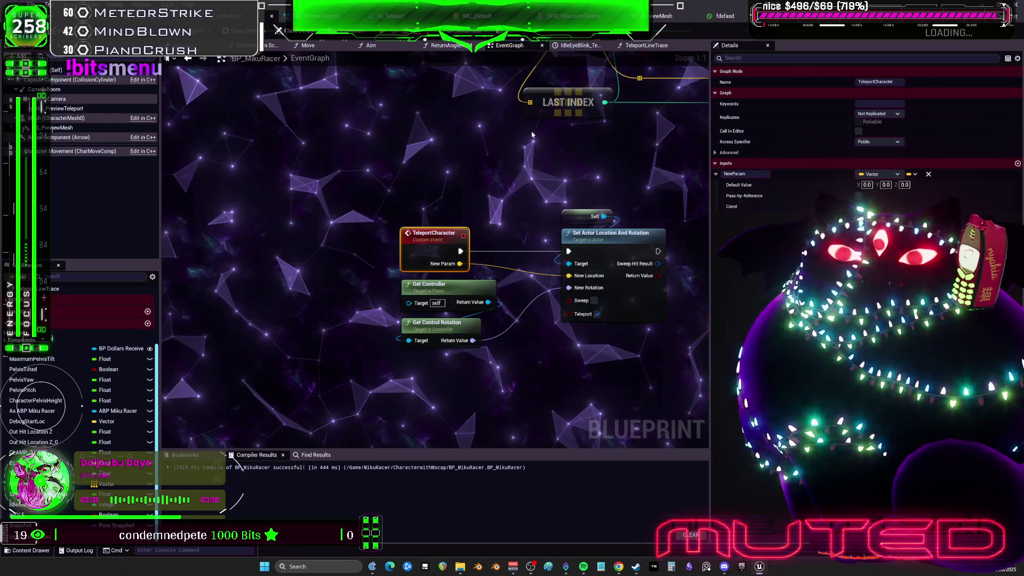
Search for an 'attach to' node off the teleport logic, cancel it, and open M_previewMesh.
{"action": "scroll", "coordinate": [417, 263], "scroll_direction": "down", "scroll_amount": 3}
{"action": "mouse_move", "coordinate": [418, 263]}
{"action": "left_mouse_down"}
{"action": "mouse_move", "coordinate": [416, 350]}
{"action": "mouse_move", "coordinate": [375, 306]}
{"action": "mouse_move", "coordinate": [431, 198]}
{"action": "mouse_move", "coordinate": [441, 200]}
{"action": "left_mouse_up"}
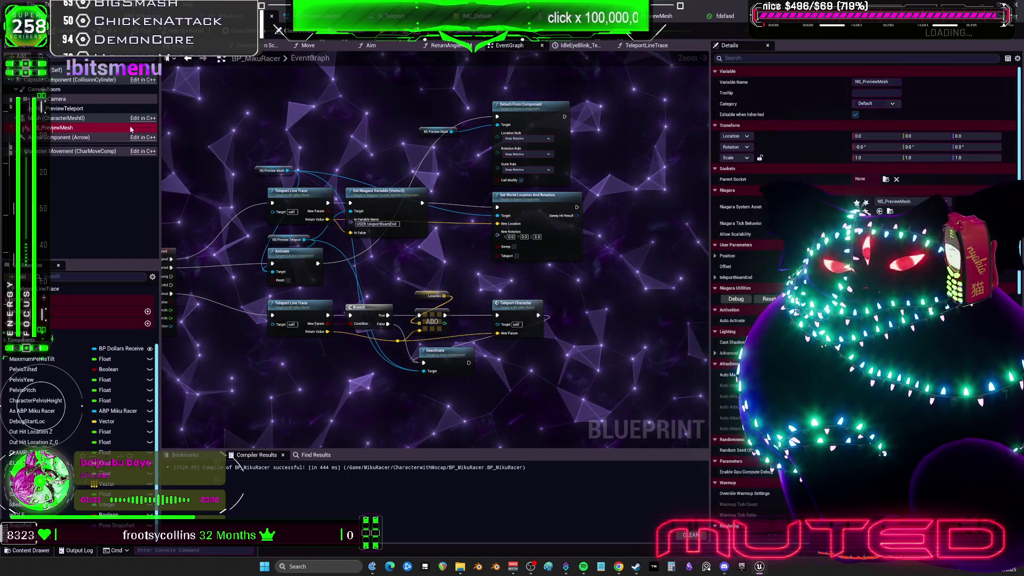
{"action": "mouse_move", "coordinate": [369, 270]}
{"action": "left_mouse_down"}
{"action": "mouse_move", "coordinate": [389, 272]}
{"action": "mouse_move", "coordinate": [344, 241]}
{"action": "left_mouse_up"}
{"action": "left_click_drag", "start_coordinate": [540, 288], "coordinate": [541, 289]}
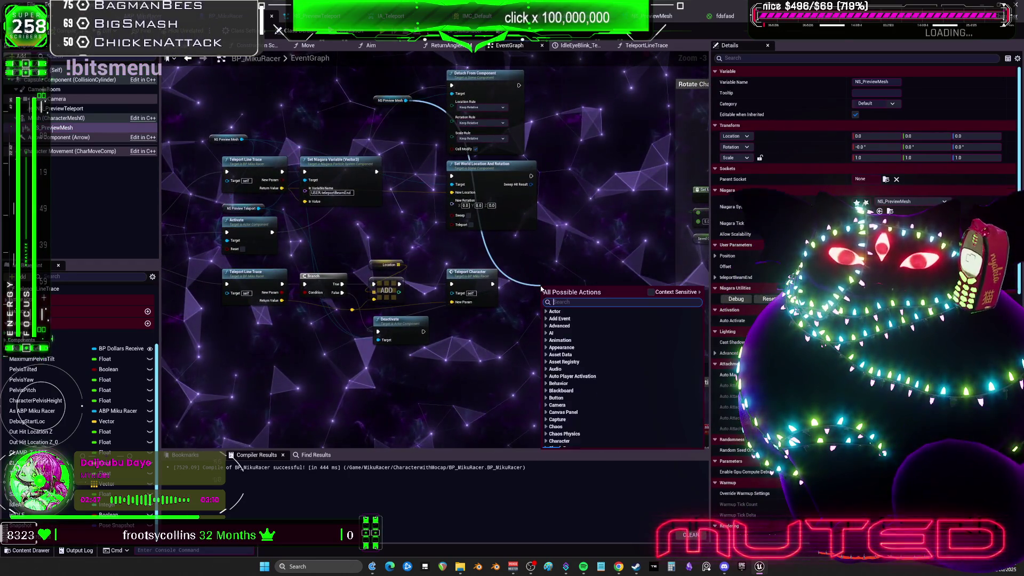
{"action": "type", "text": "attach"}
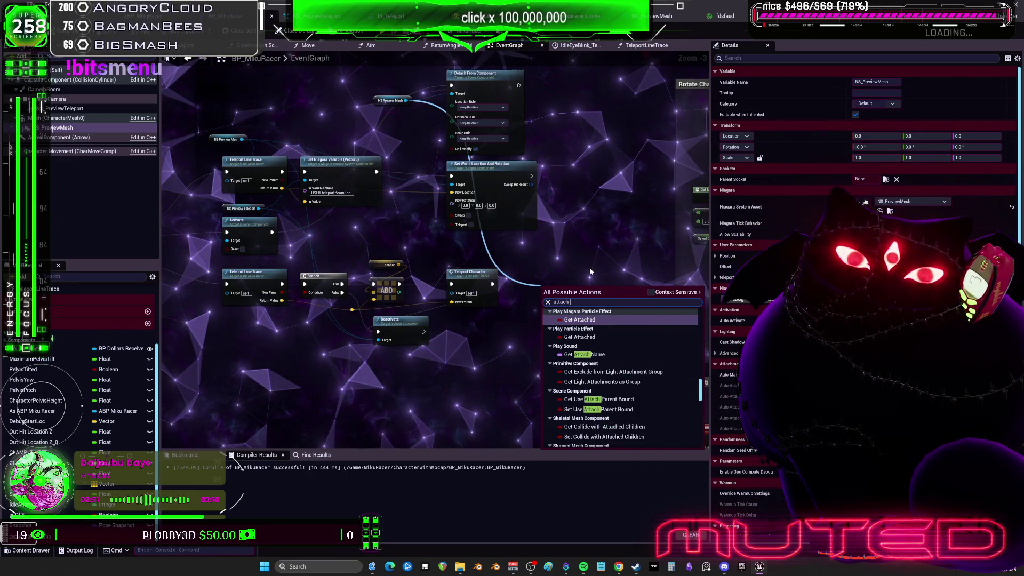
{"action": "type", "text": " to"}
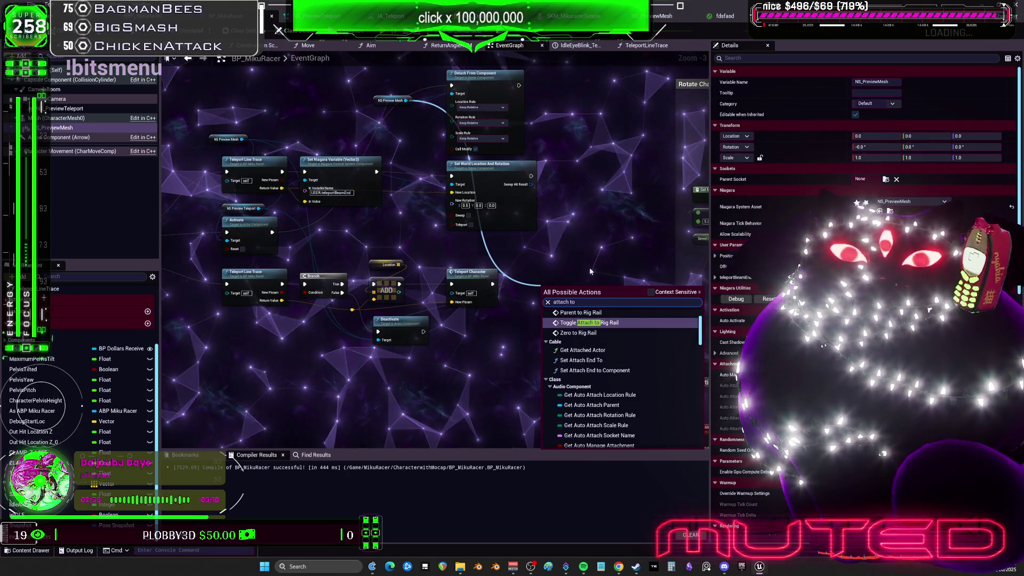
{"action": "key", "text": "Escape"}
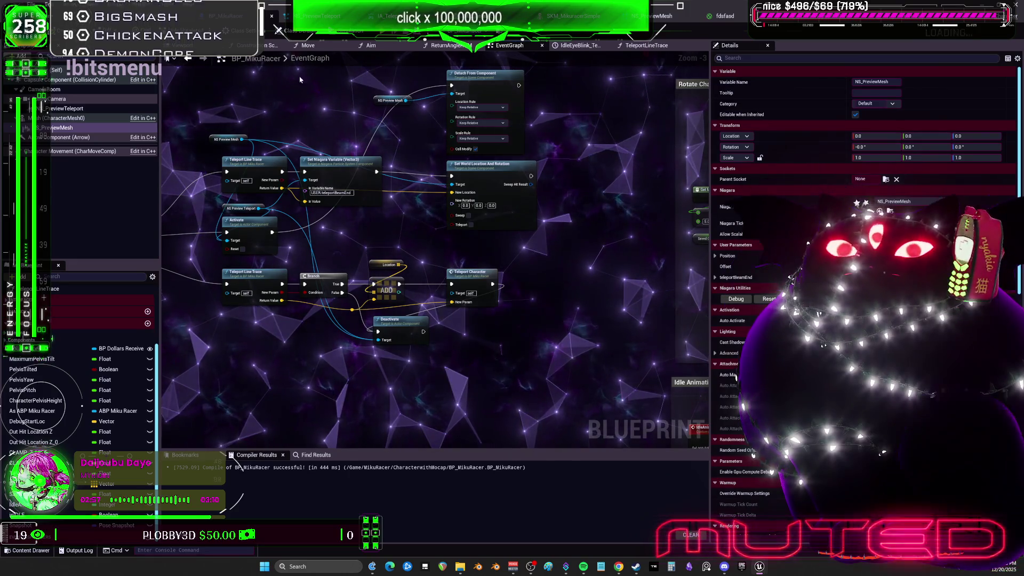
{"action": "left_click", "coordinate": [693, 16]}
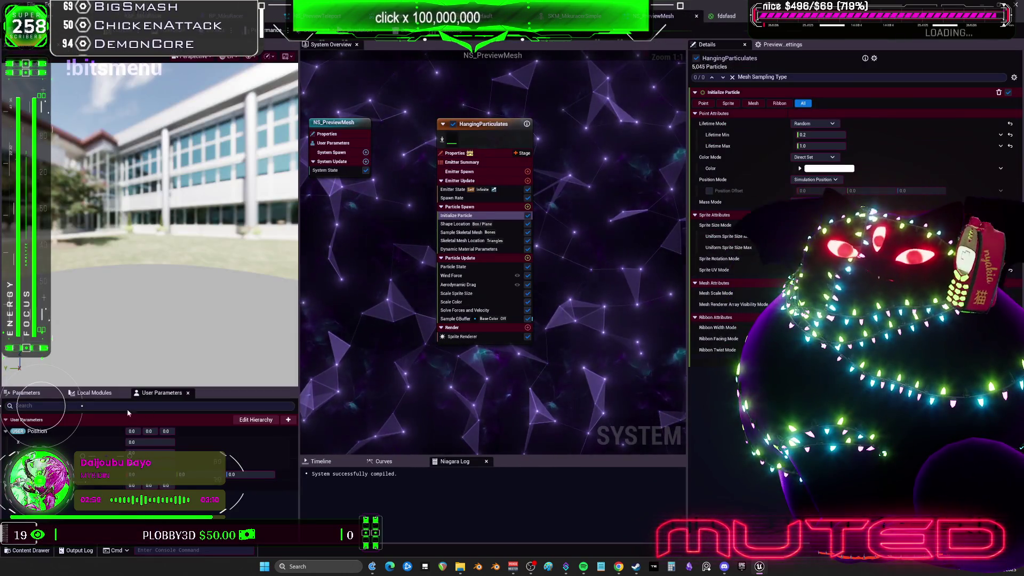
{"action": "left_click", "coordinate": [809, 17]}
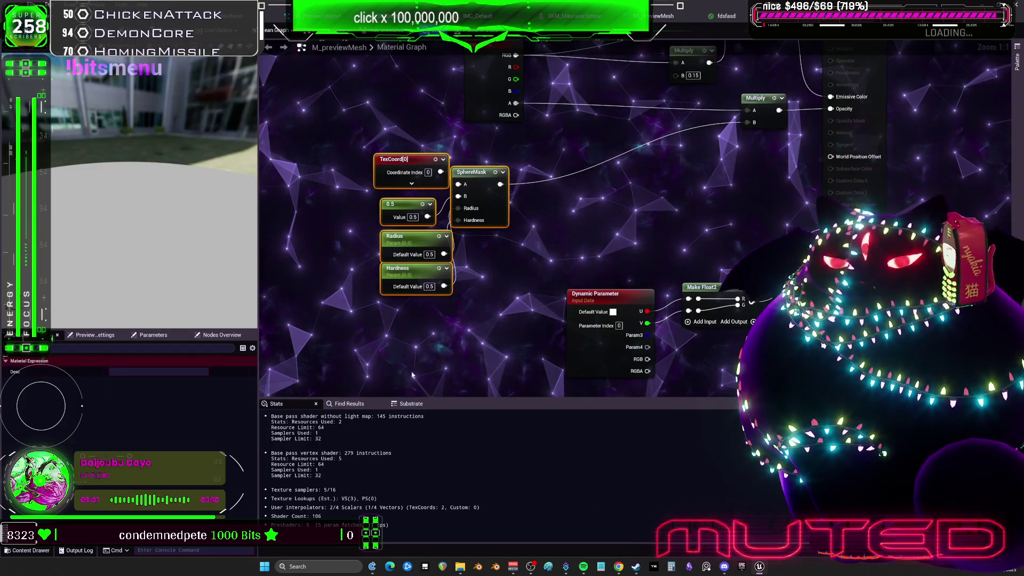
Set M_previewMesh's Blend Mode to Masked and wire the lower Multiply into Opacity Mask.
{"action": "key", "text": "Home"}
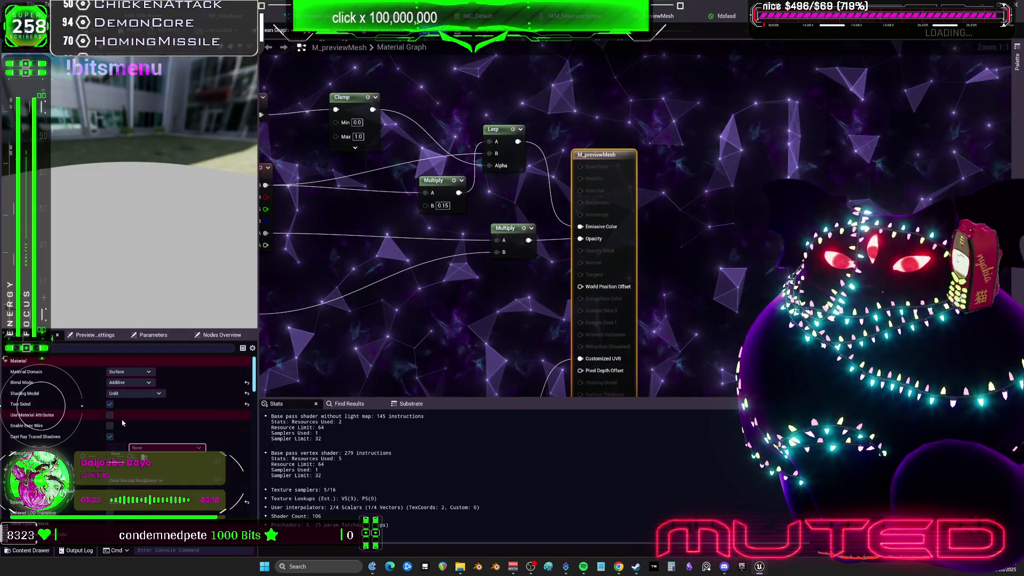
{"action": "left_click", "coordinate": [135, 382]}
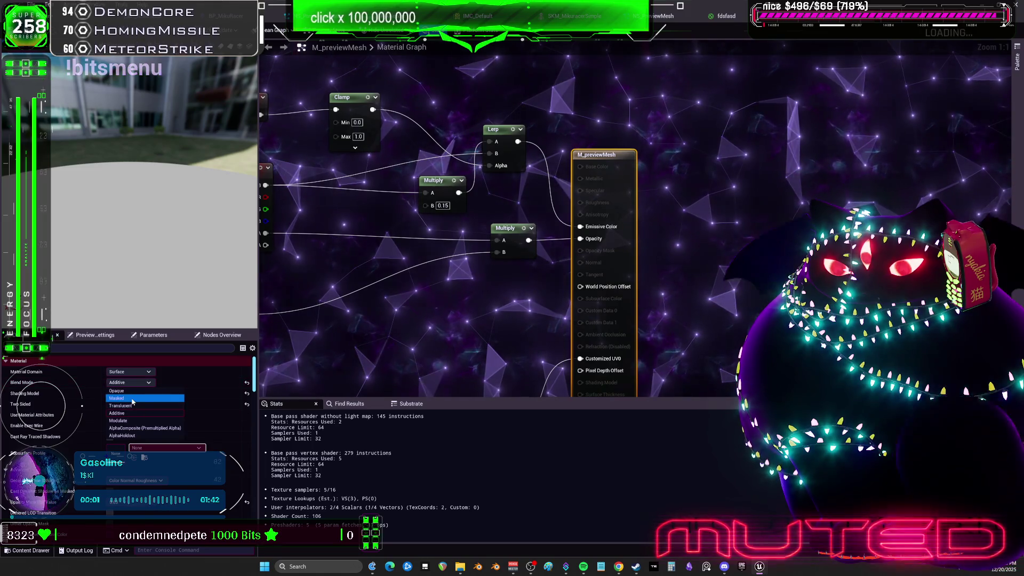
{"action": "left_click", "coordinate": [133, 398]}
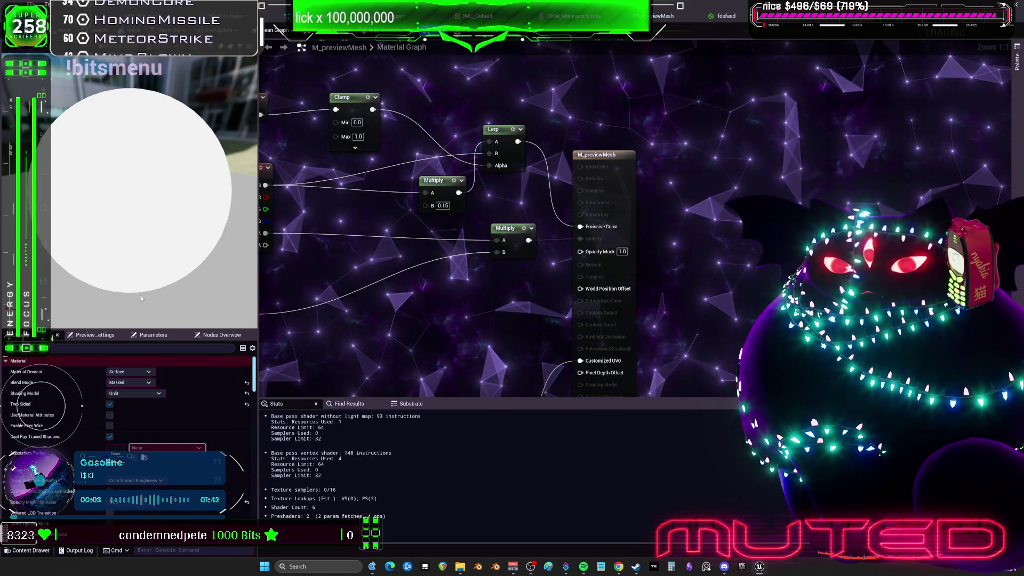
{"action": "left_click", "coordinate": [139, 384]}
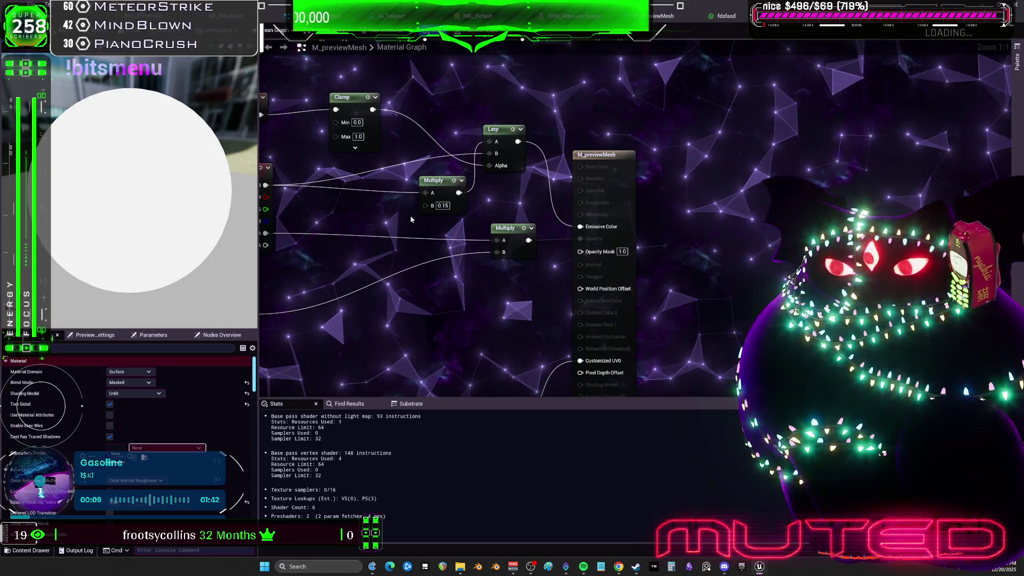
{"action": "left_click_drag", "start_coordinate": [577, 253], "coordinate": [580, 252]}
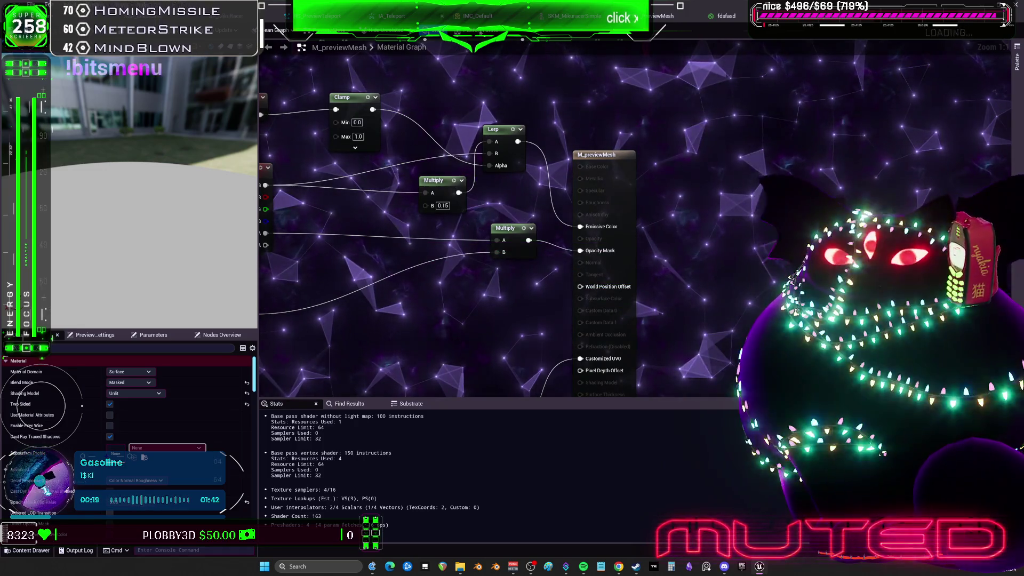
{"action": "left_click", "coordinate": [694, 19]}
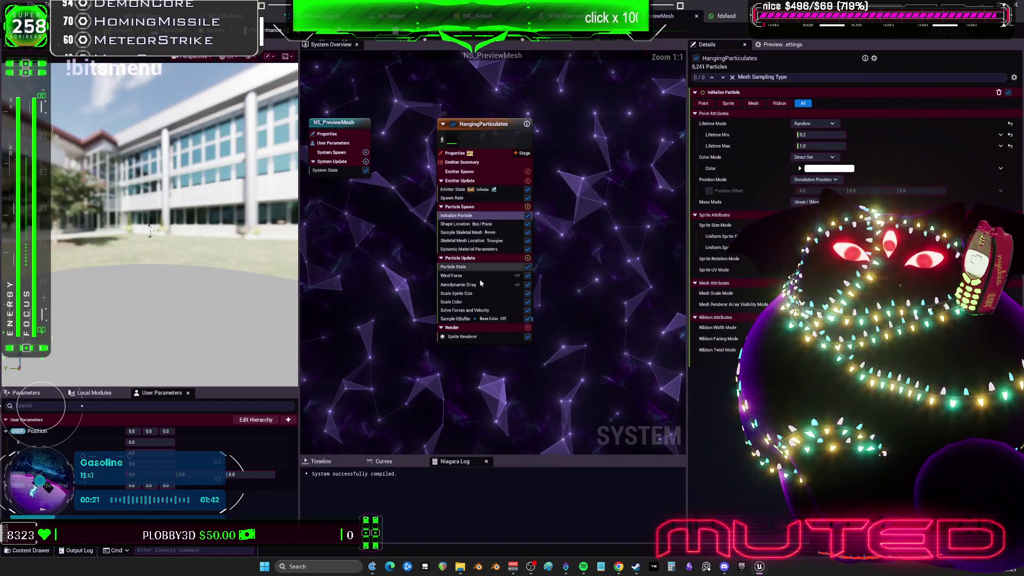
Inspect the Particle Update modules: Sample GBuffer, Solve Forces, size scaling, Aerodynamic Drag, Particle State.
{"action": "left_click", "coordinate": [457, 319]}
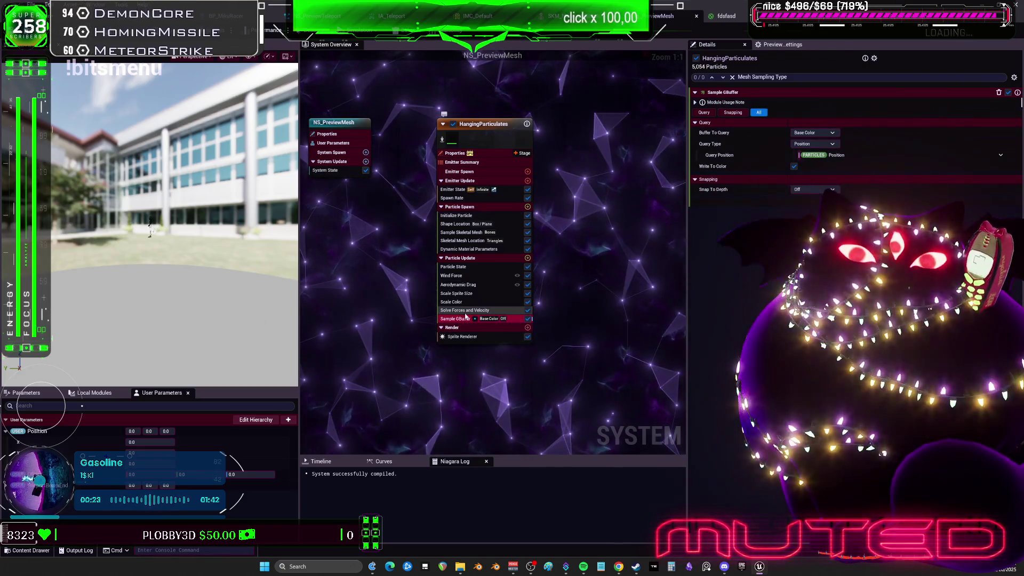
{"action": "left_click", "coordinate": [462, 311]}
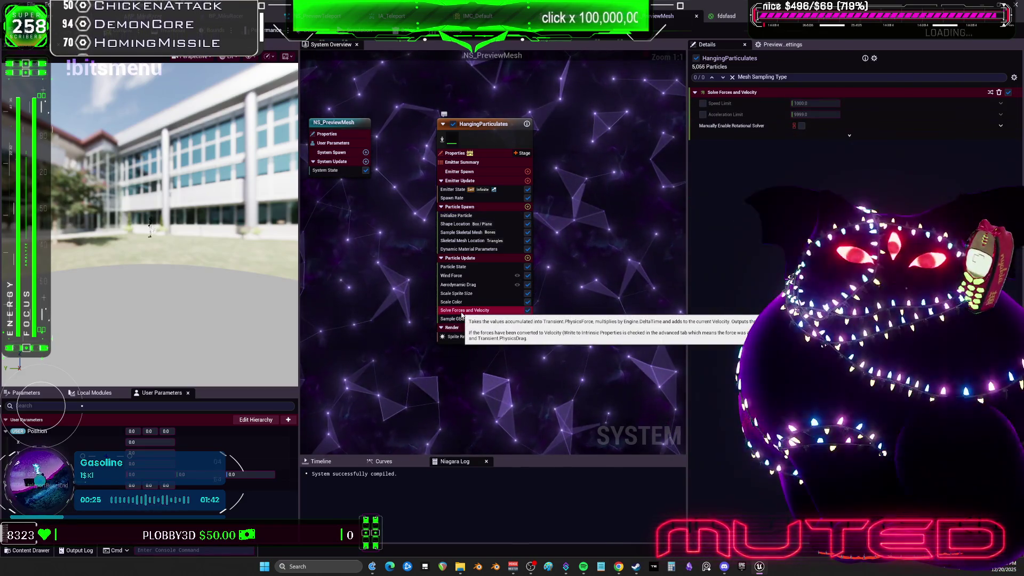
{"action": "left_click", "coordinate": [458, 301]}
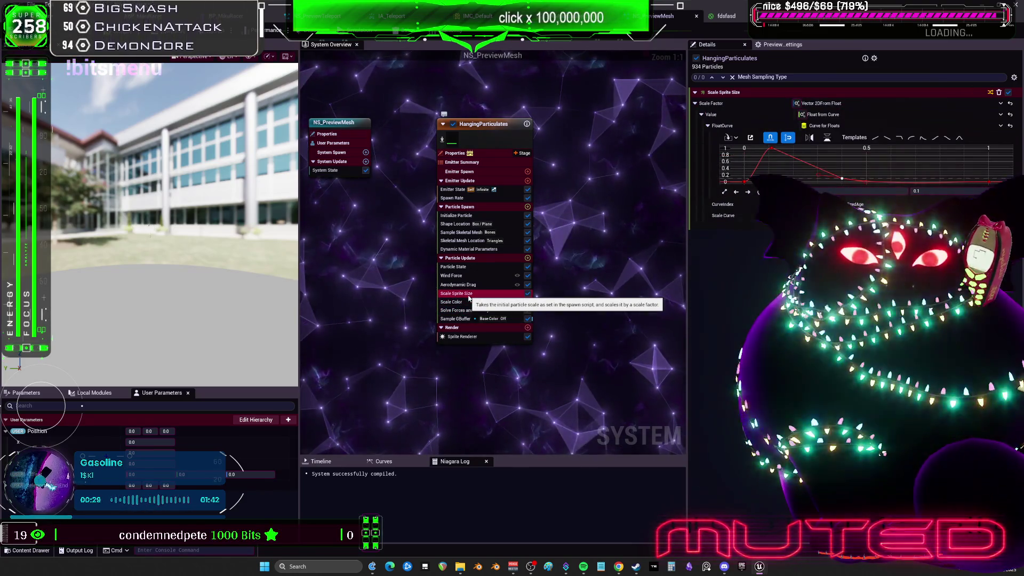
{"action": "left_click", "coordinate": [460, 286]}
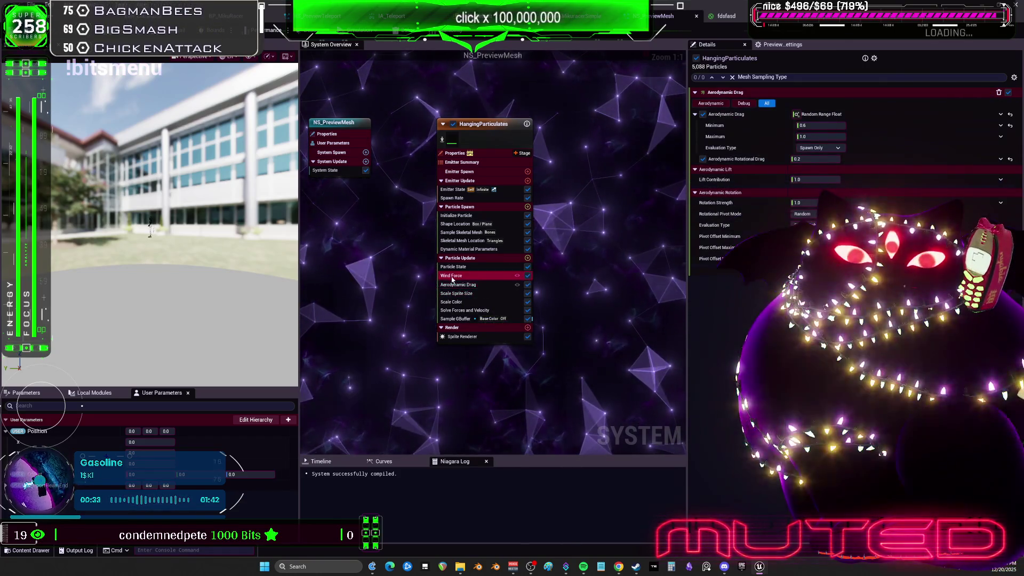
{"action": "left_click", "coordinate": [456, 258]}
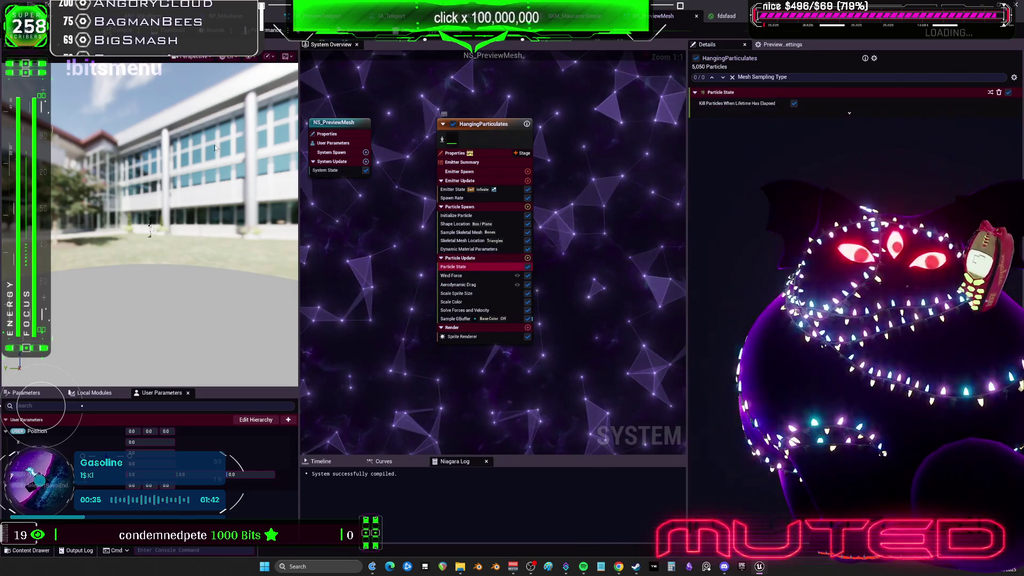
{"action": "left_click", "coordinate": [457, 268]}
{"action": "scroll", "coordinate": [175, 224], "scroll_direction": "up", "scroll_amount": 5}
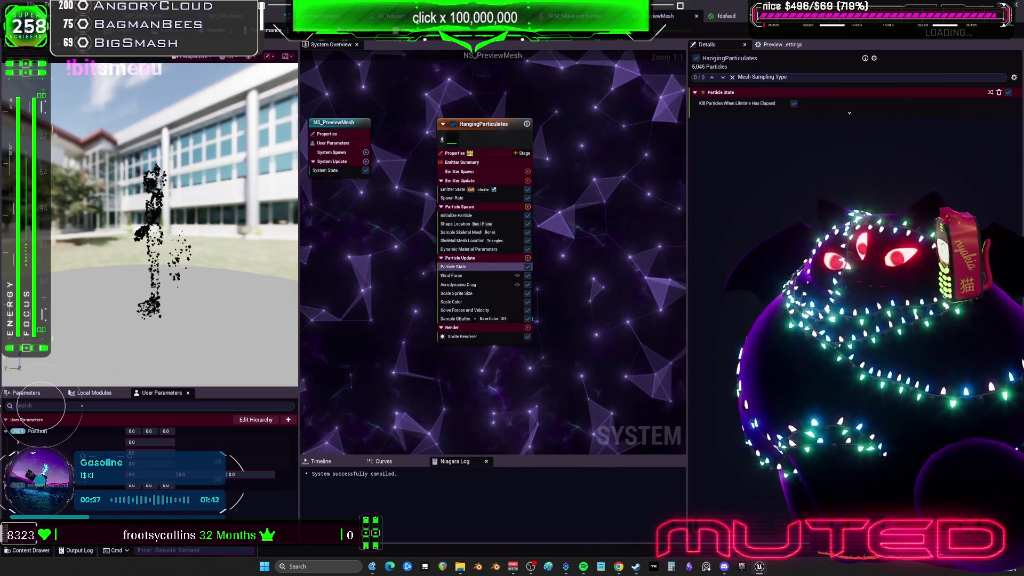
{"action": "scroll", "coordinate": [174, 224], "scroll_direction": "up", "scroll_amount": 3}
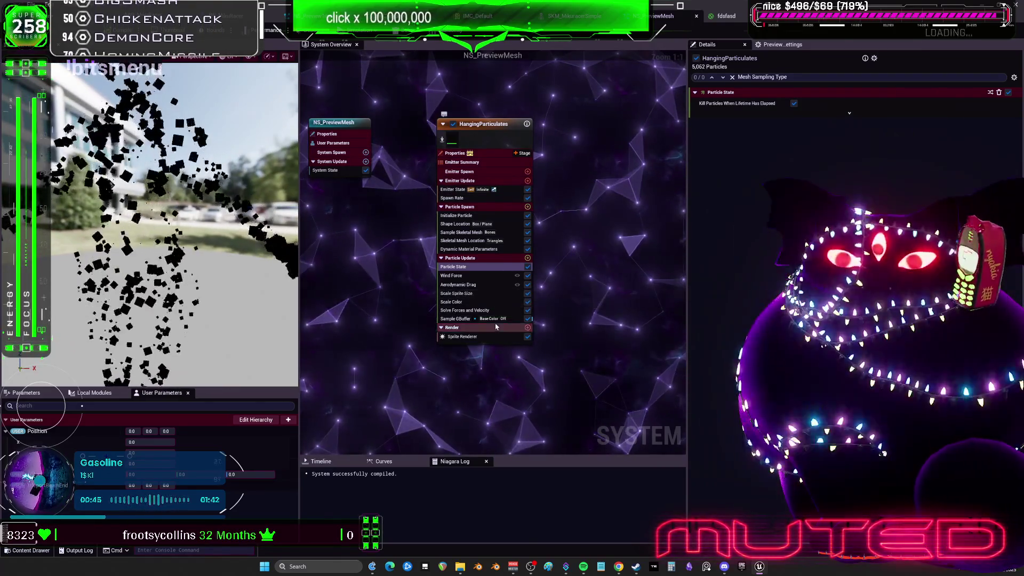
Nudge the Sample GBuffer module, then set the Sprite Renderer's Facing Mode to Automatic.
{"action": "left_click_drag", "start_coordinate": [451, 319], "coordinate": [450, 317]}
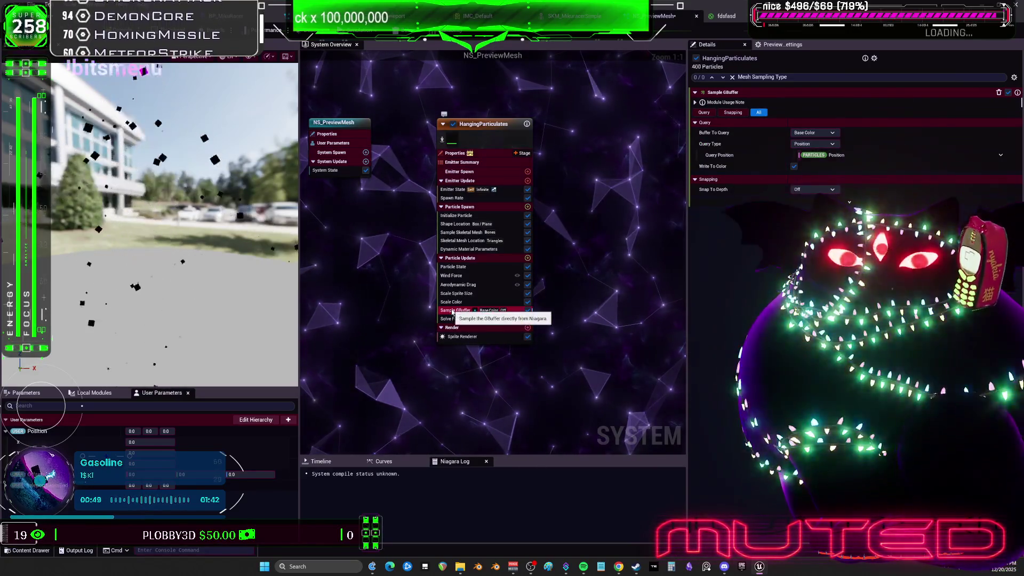
{"action": "left_click_drag", "start_coordinate": [454, 326], "coordinate": [452, 324]}
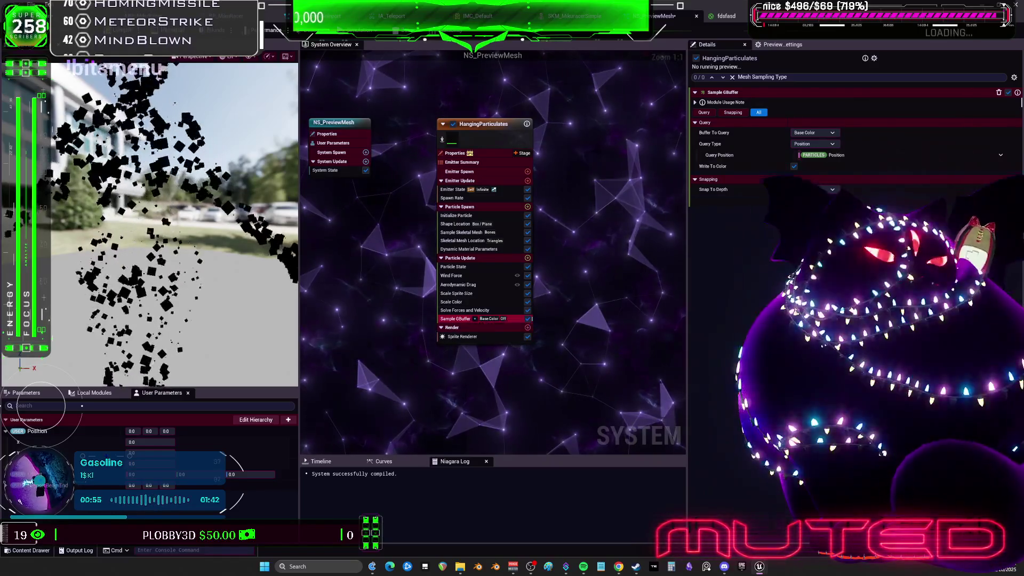
{"action": "left_click", "coordinate": [462, 336]}
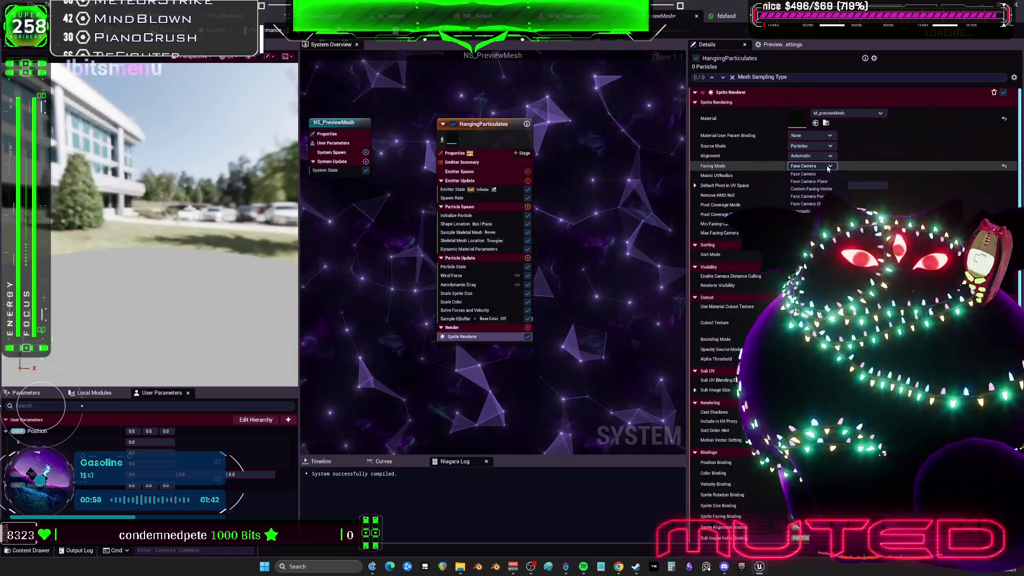
{"action": "left_click", "coordinate": [811, 166]}
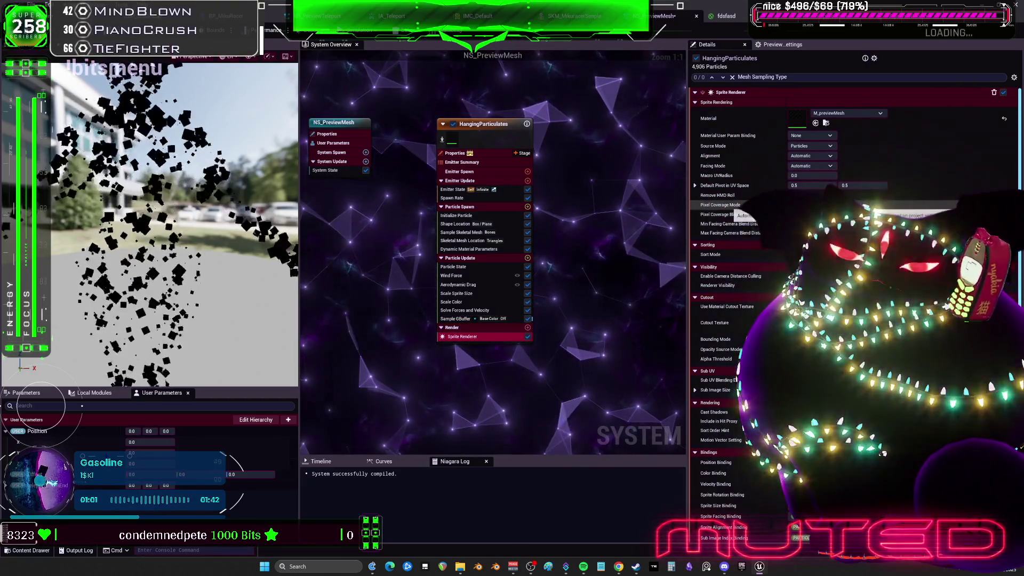